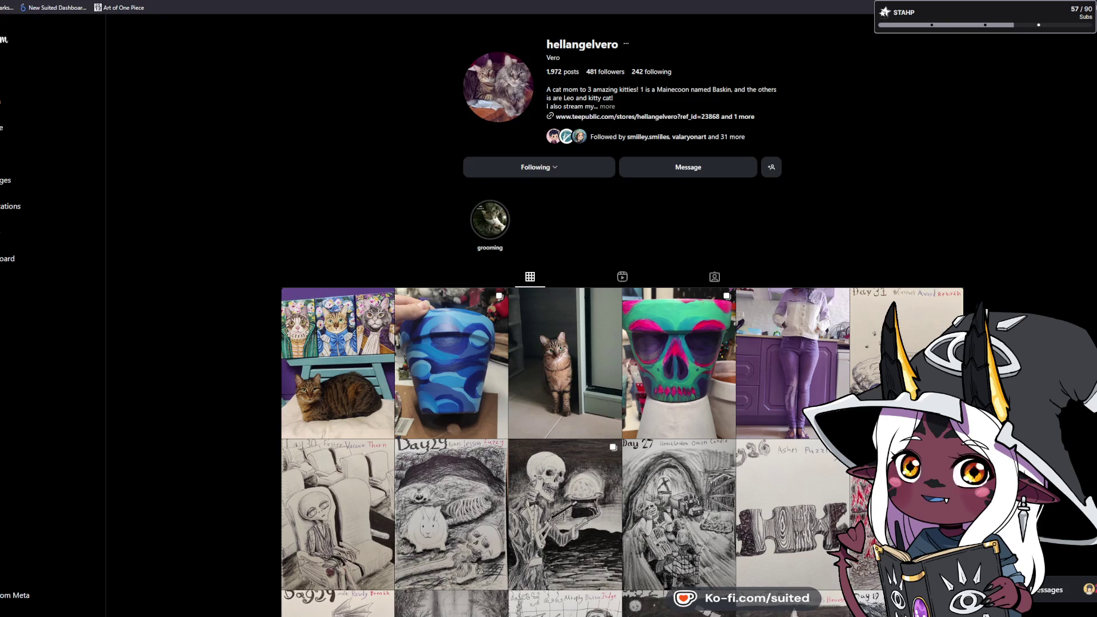
- Open the cat paintings post, then advance to the painted blue pot post
{"action": "left_click", "coordinate": [354, 342]}
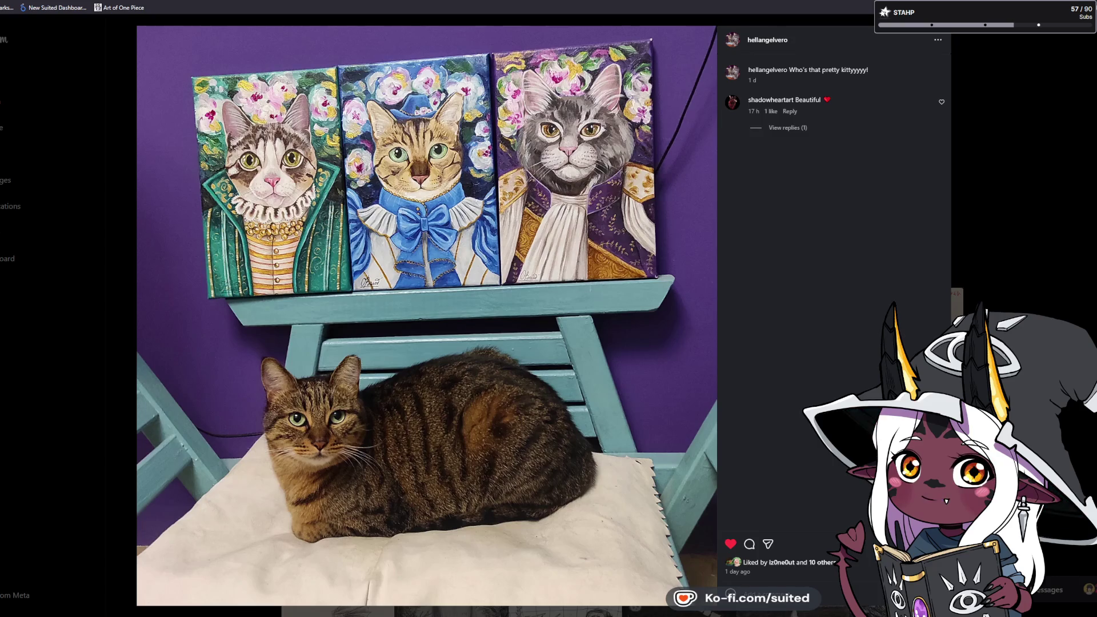
{"action": "key", "text": "Right"}
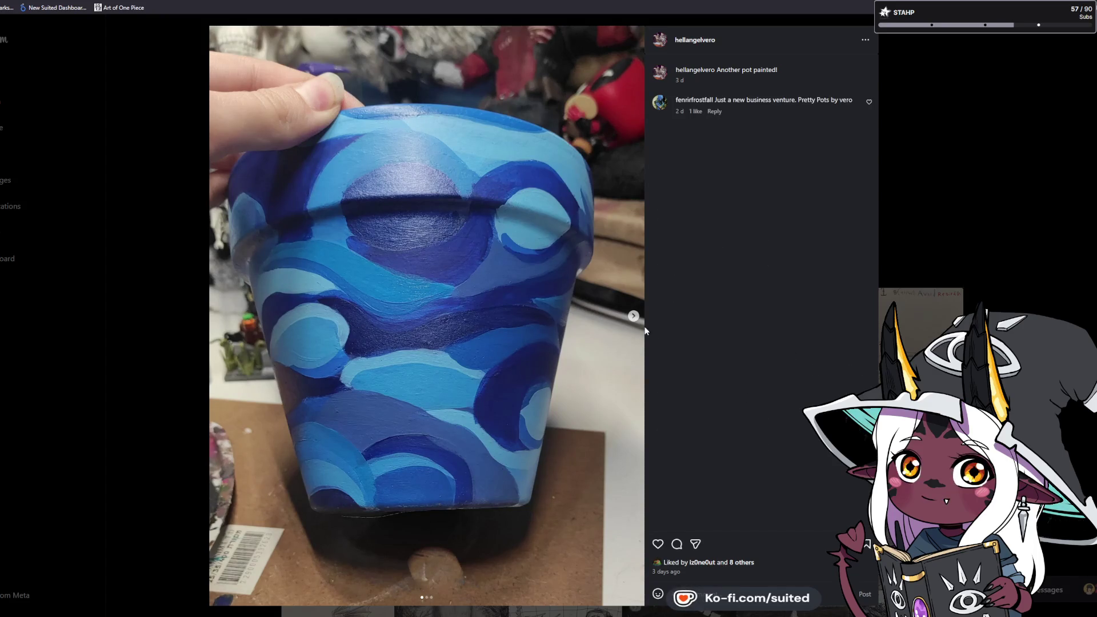
- Browse the blue pot carousel to its third photo and like the post
{"action": "left_click", "coordinate": [634, 315]}
{"action": "left_click", "coordinate": [634, 316]}
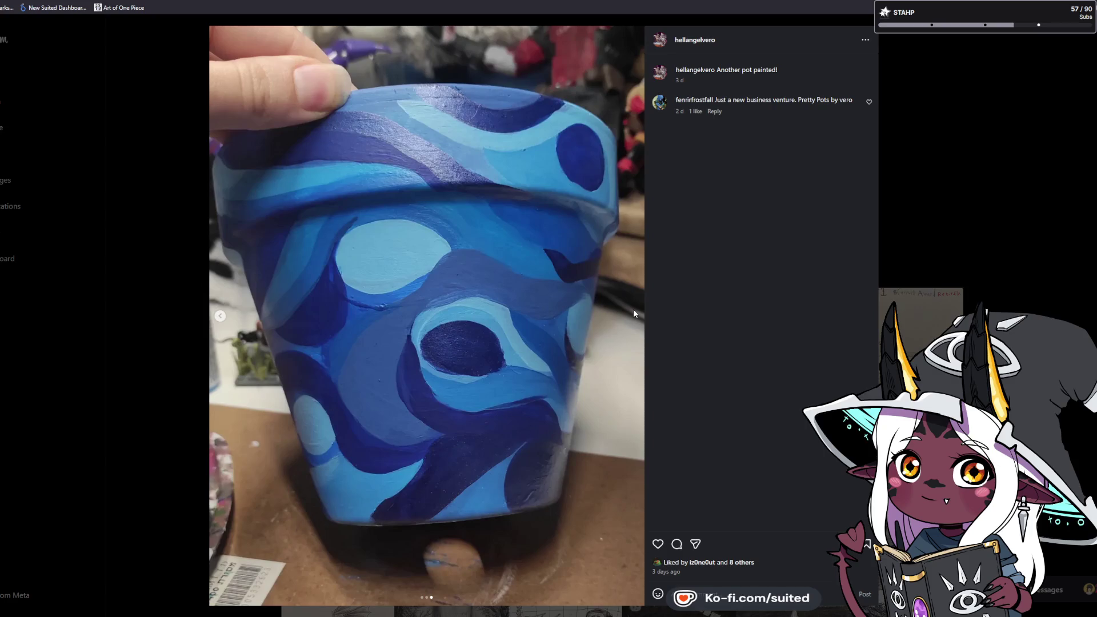
{"action": "left_click", "coordinate": [657, 544]}
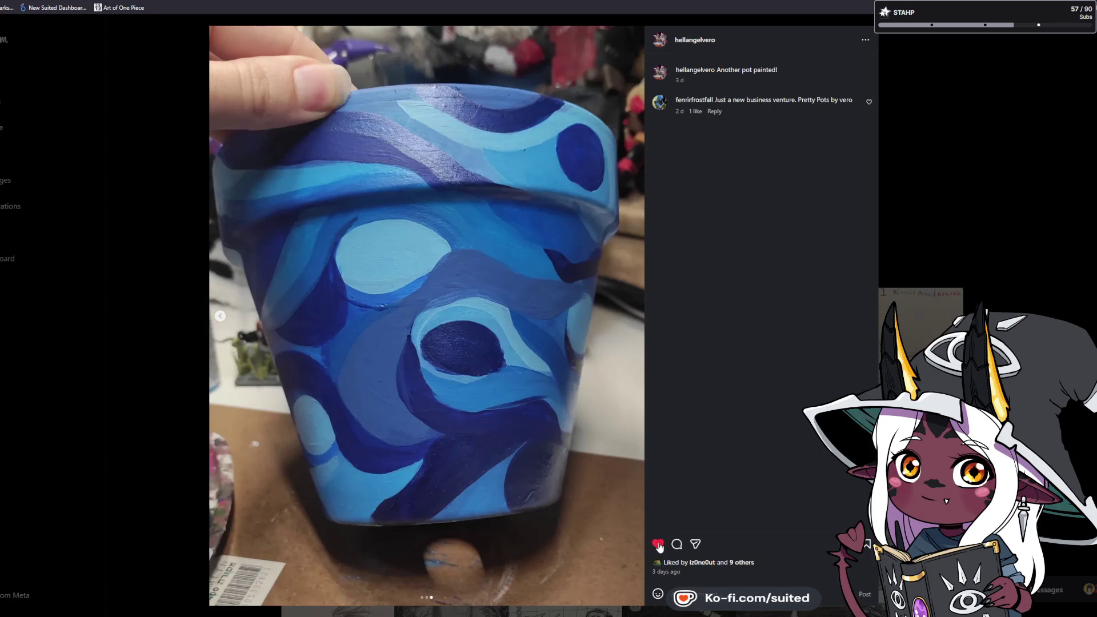
- Step back to the cat paintings post, then forward to the Morning beauty cat post
{"action": "left_click", "coordinate": [222, 318]}
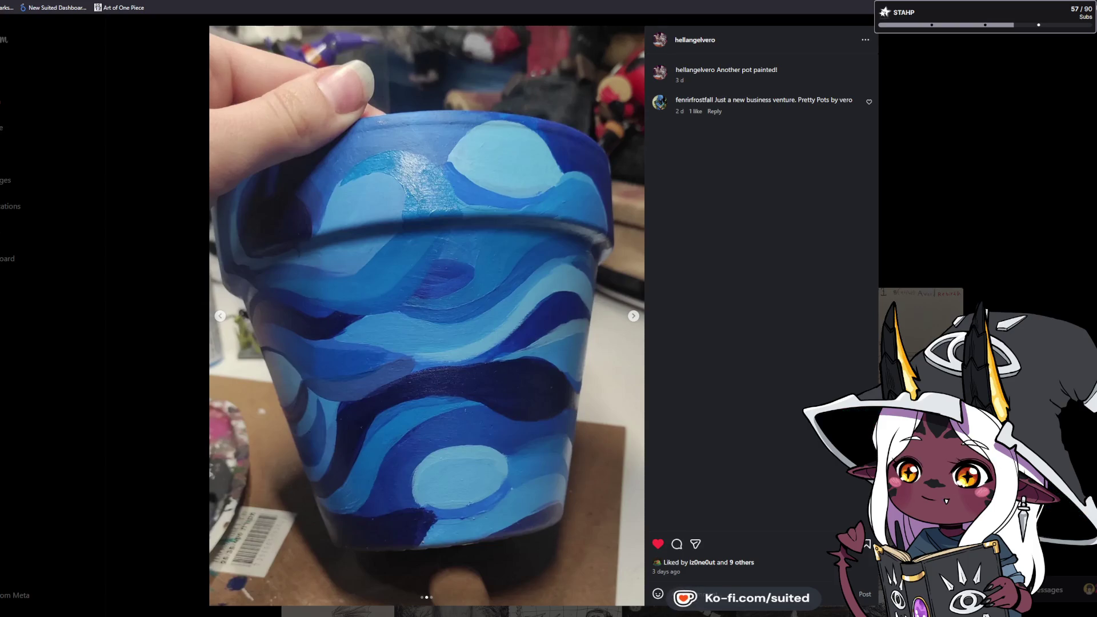
{"action": "key", "text": "Left"}
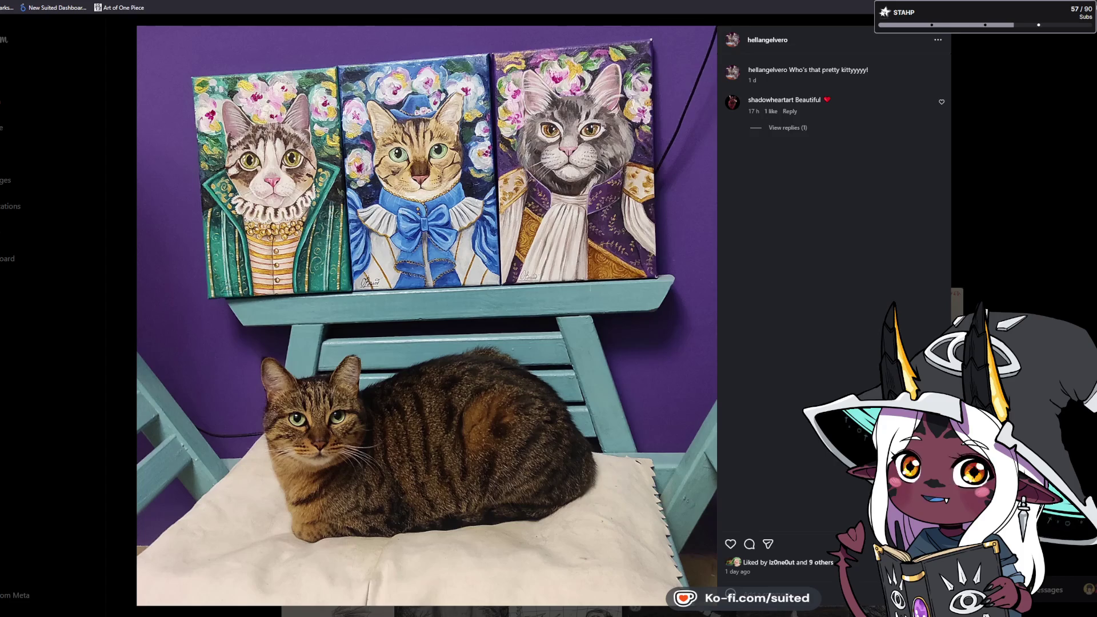
{"action": "key", "text": "Right"}
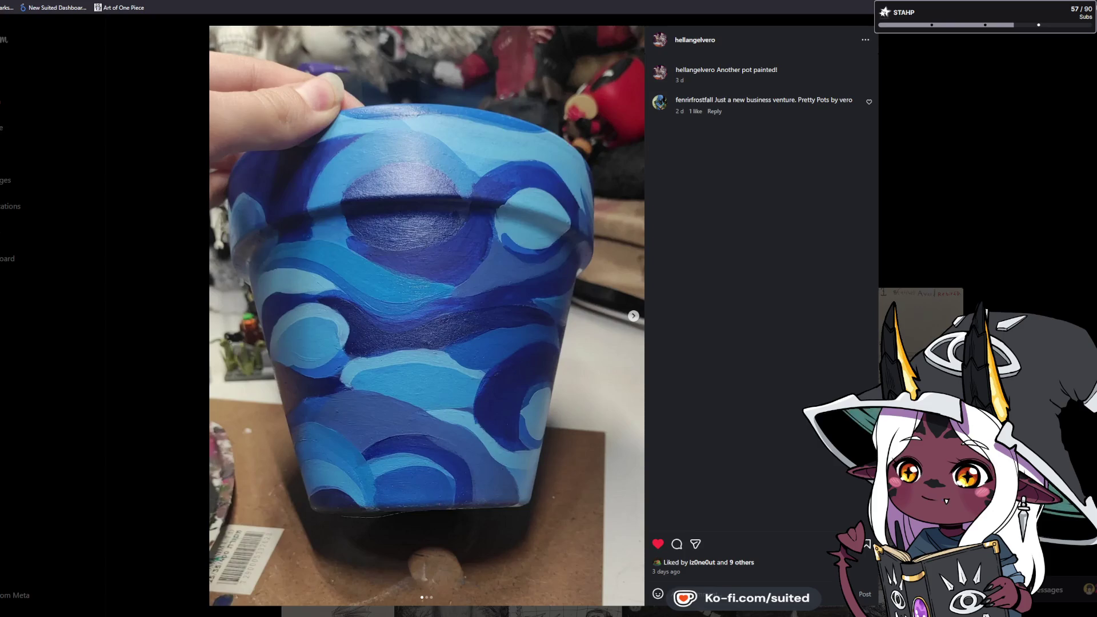
{"action": "key", "text": "Right"}
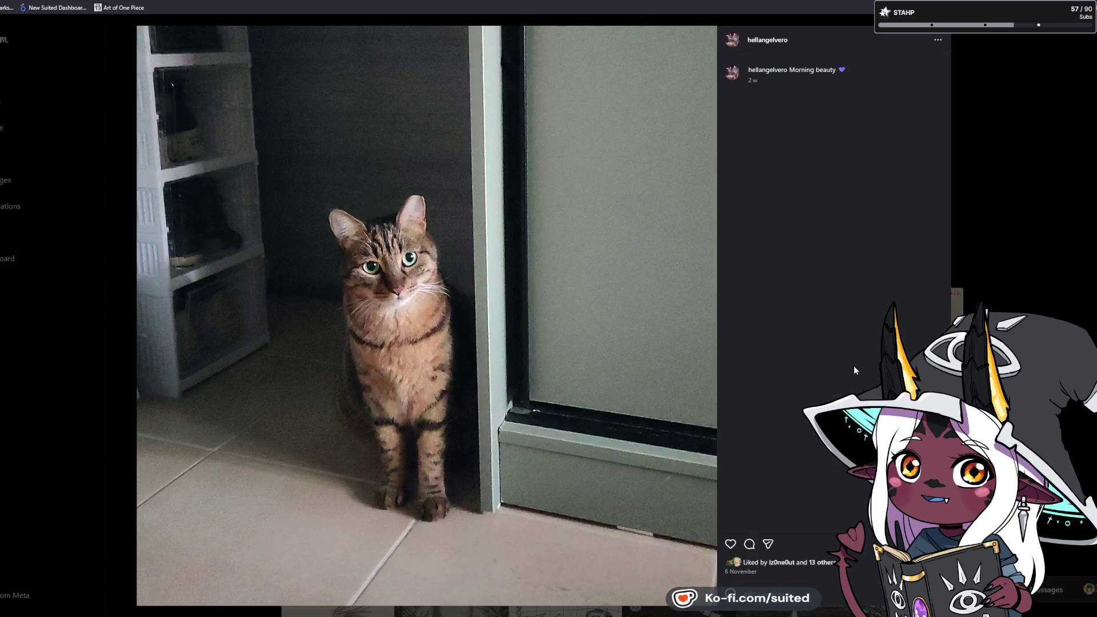
- Like the Morning beauty cat post and the painted skull pot post, ending on the kitchen jacket post
{"action": "left_click", "coordinate": [731, 544]}
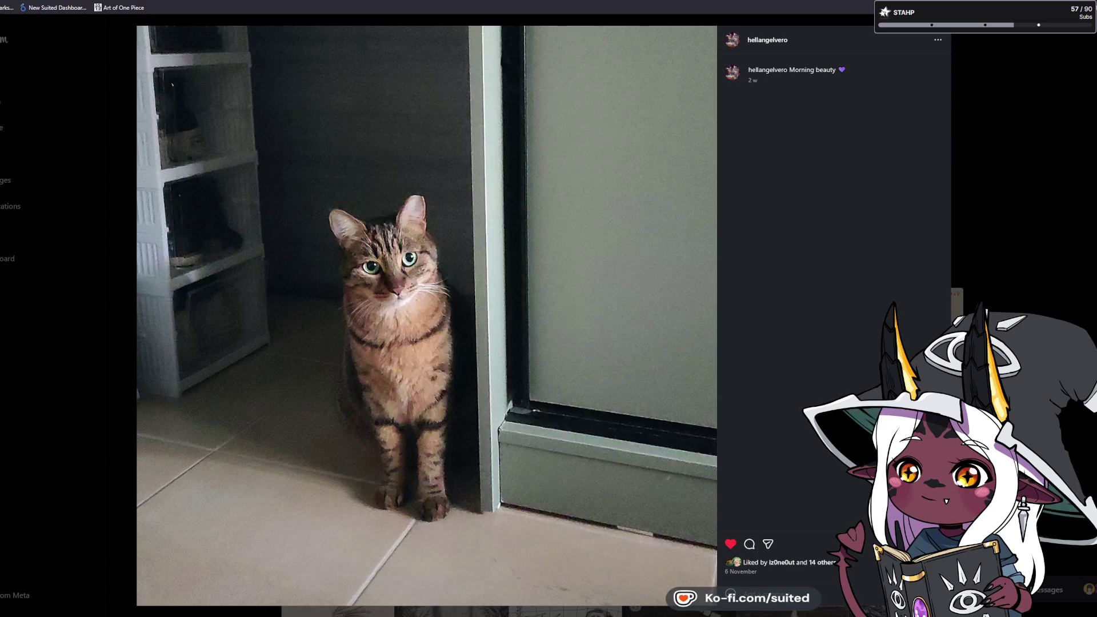
{"action": "key", "text": "Right"}
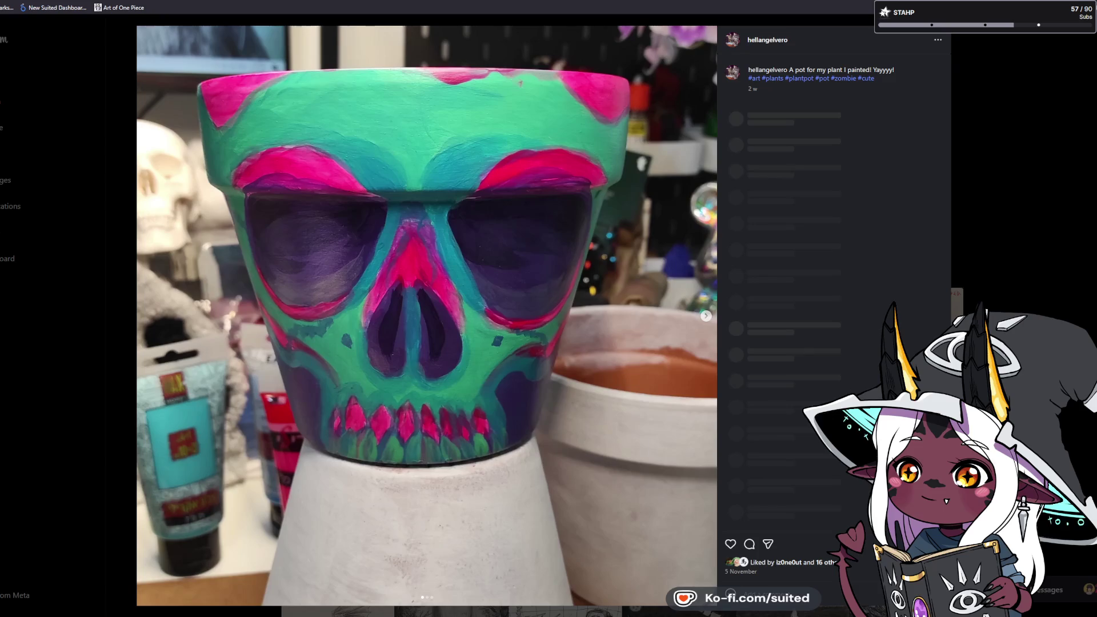
{"action": "left_click", "coordinate": [731, 543]}
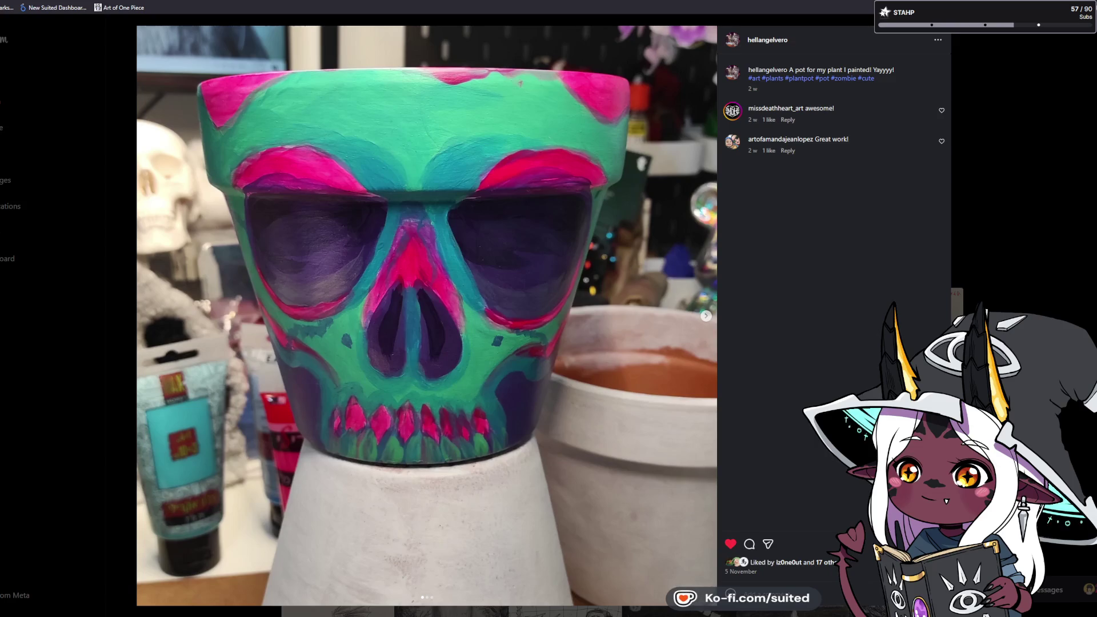
{"action": "key", "text": "Right"}
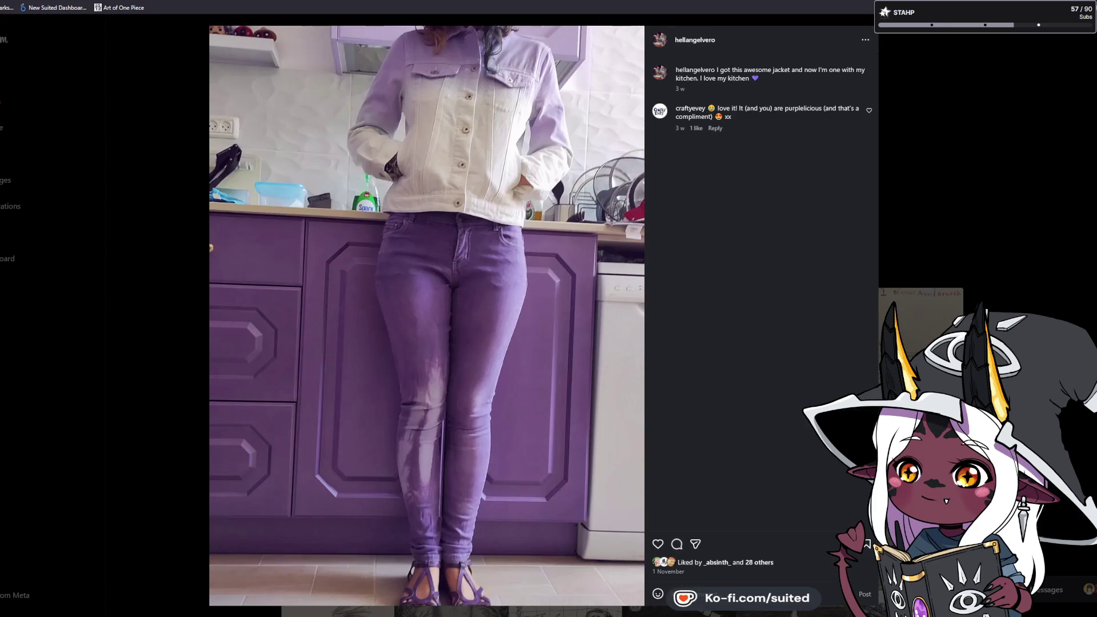
- Like the kitchen jacket and Day 31 drawing posts, then close the post viewer
{"action": "left_click", "coordinate": [658, 544]}
{"action": "key", "text": "Right"}
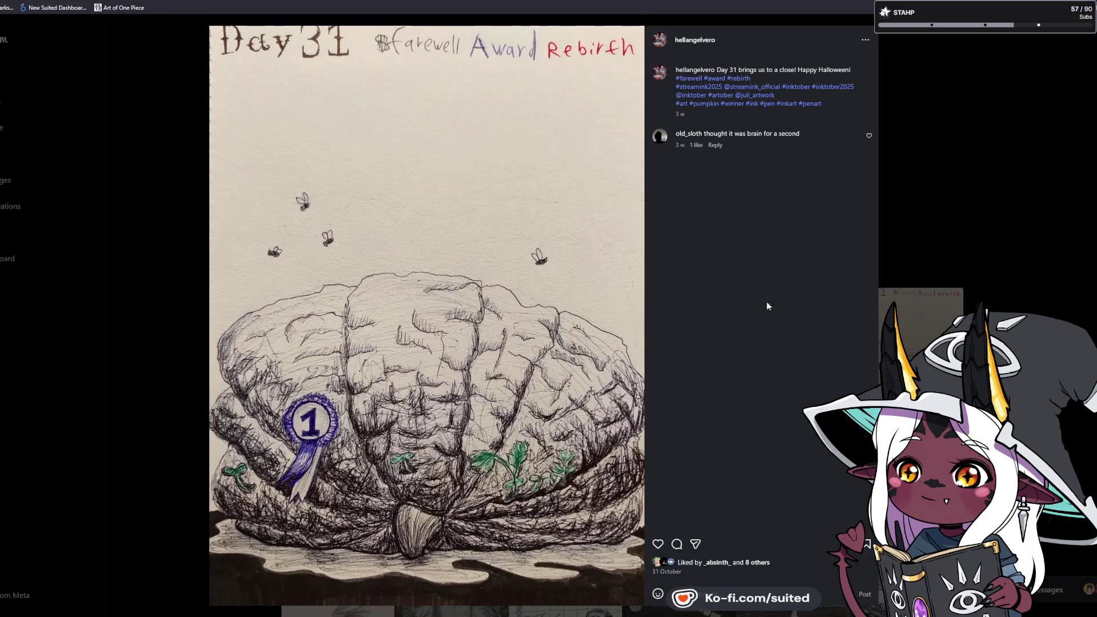
{"action": "left_click", "coordinate": [657, 544]}
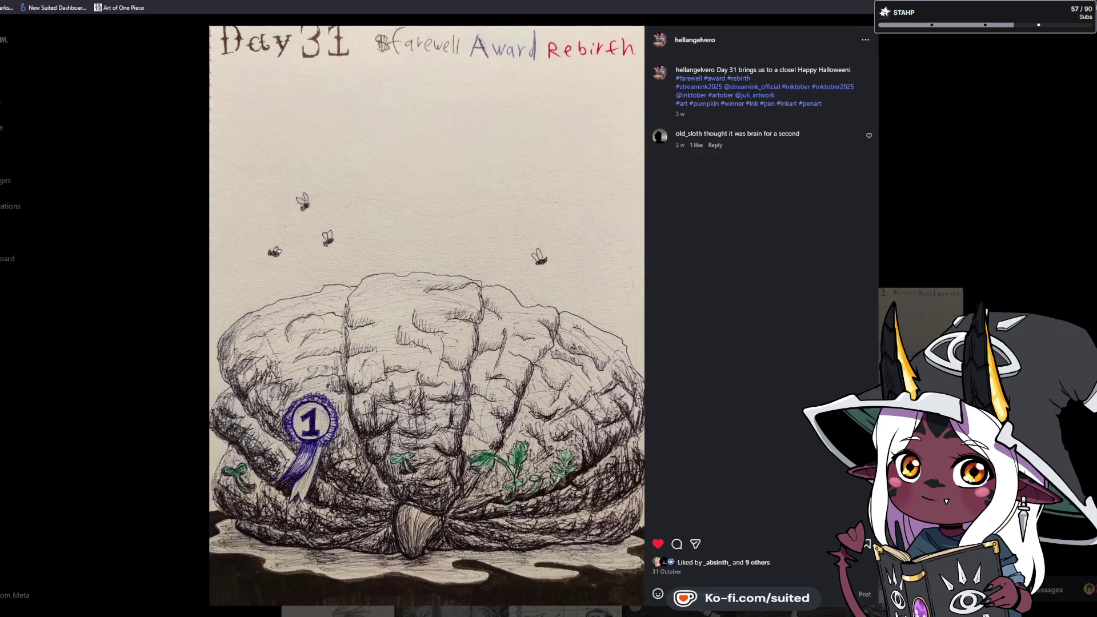
{"action": "key", "text": "Escape"}
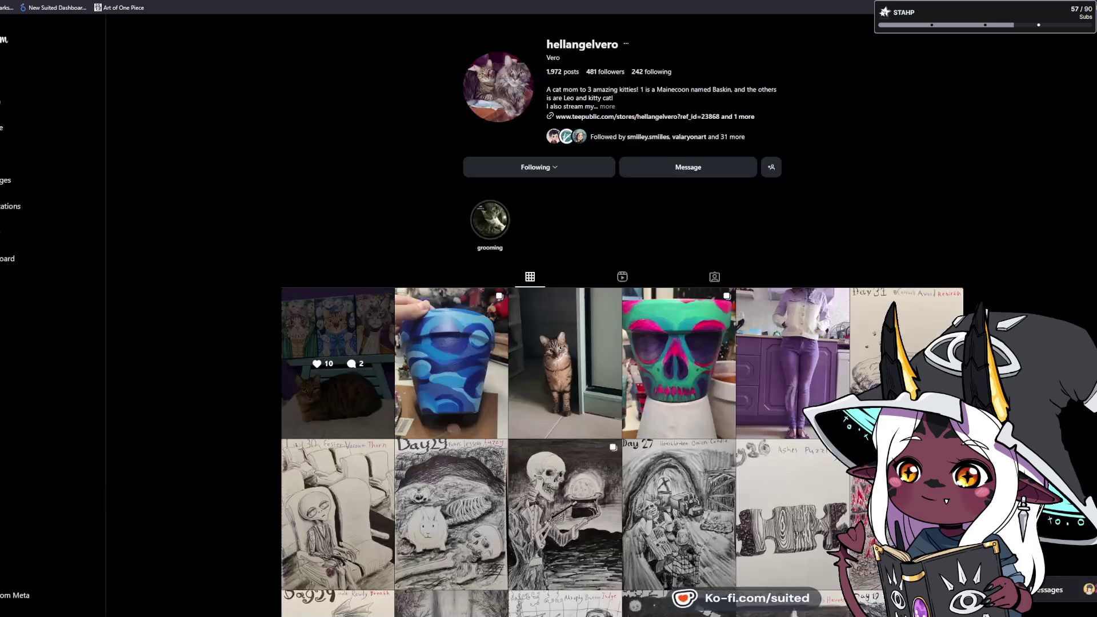
- Scroll down to the older ink drawings and open the vampire drawing post
{"action": "scroll", "coordinate": [622, 316], "scroll_direction": "down", "scroll_amount": 4}
{"action": "scroll", "coordinate": [622, 315], "scroll_direction": "up", "scroll_amount": 1}
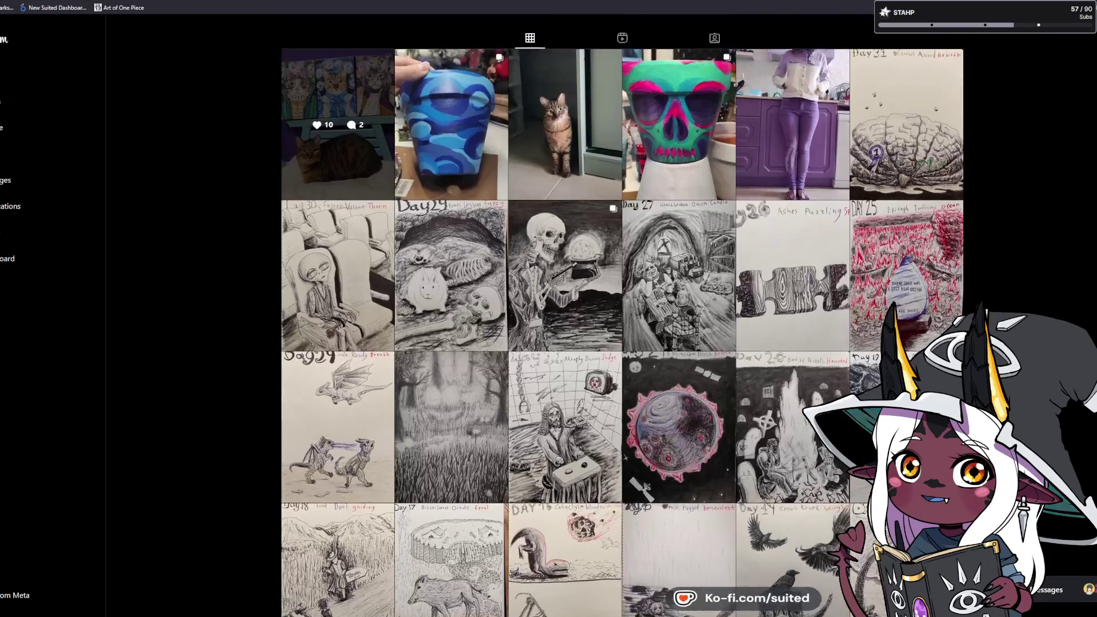
{"action": "scroll", "coordinate": [622, 315], "scroll_direction": "down", "scroll_amount": 1}
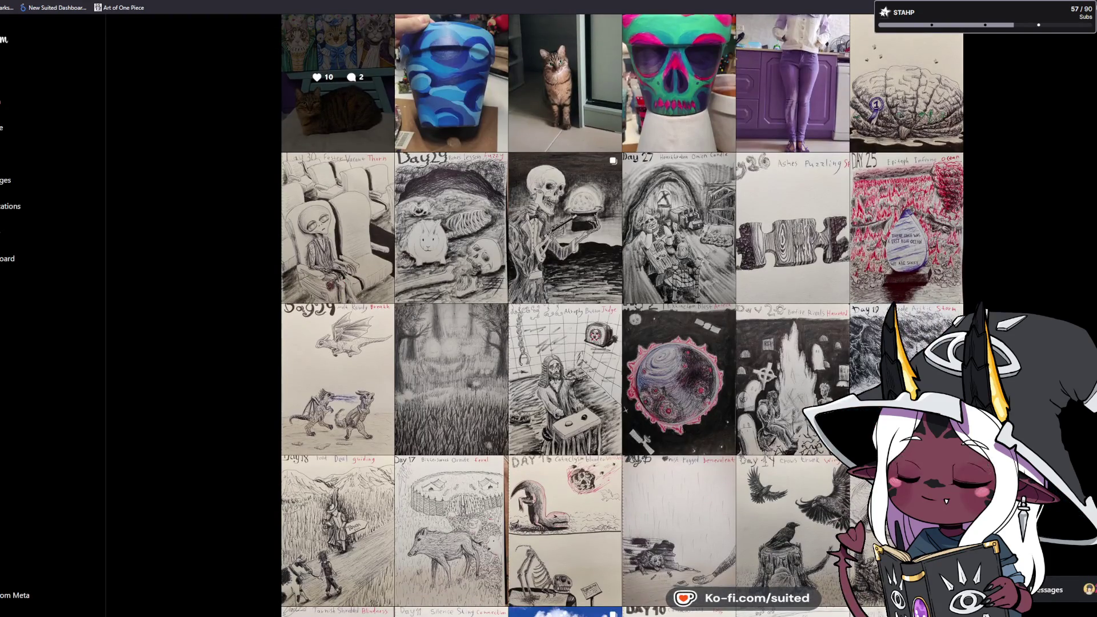
{"action": "scroll", "coordinate": [622, 316], "scroll_direction": "down", "scroll_amount": 3}
{"action": "scroll", "coordinate": [622, 316], "scroll_direction": "down", "scroll_amount": 1}
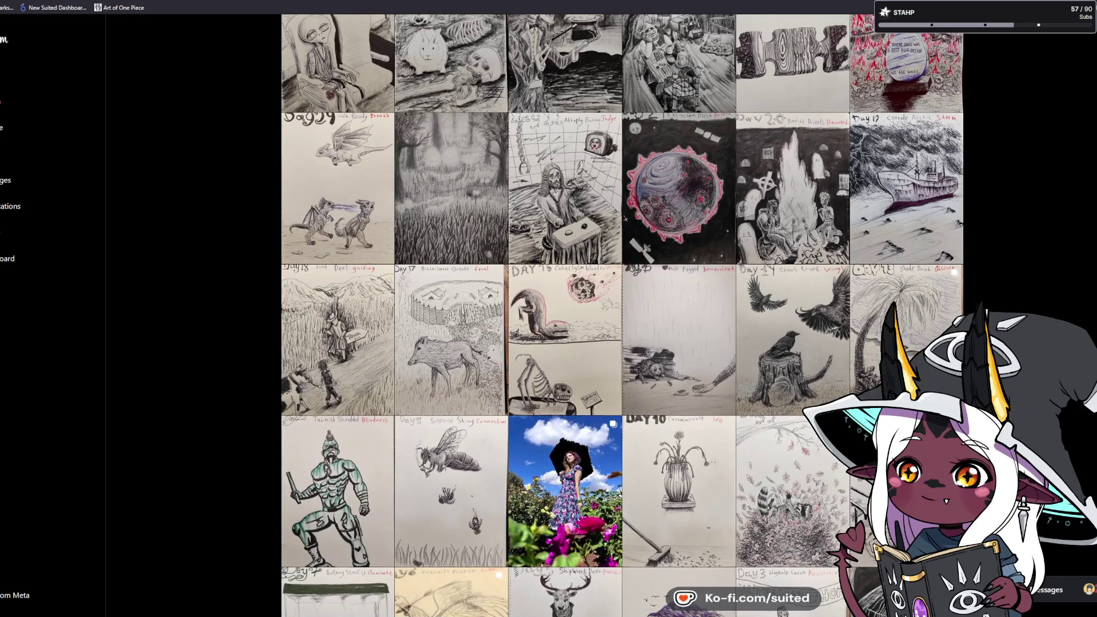
{"action": "scroll", "coordinate": [622, 315], "scroll_direction": "down", "scroll_amount": 3}
{"action": "scroll", "coordinate": [622, 315], "scroll_direction": "down", "scroll_amount": 3}
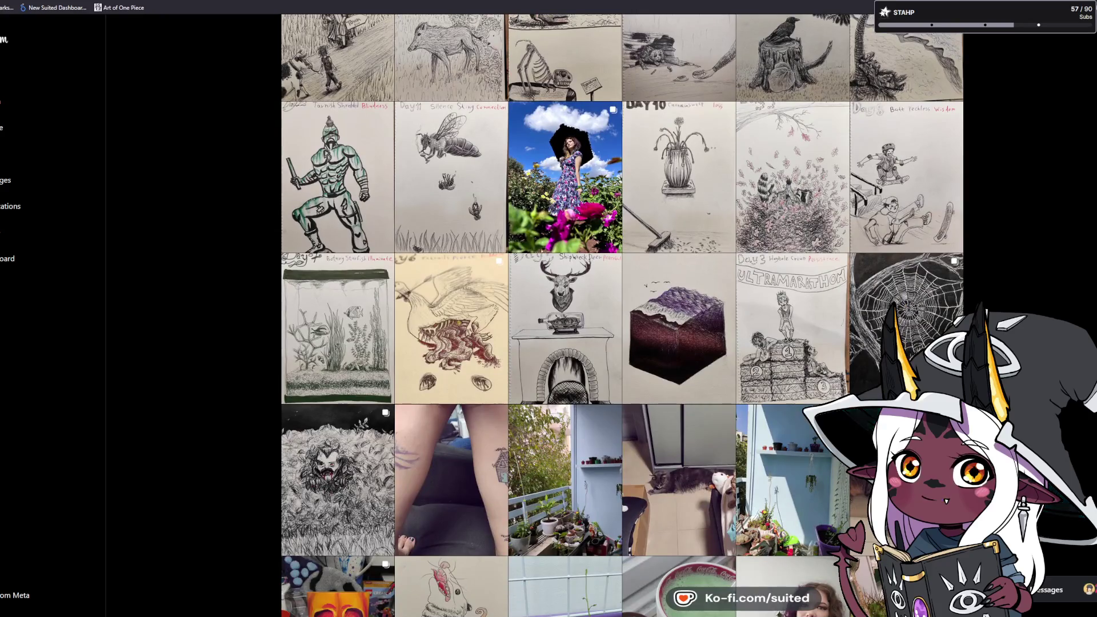
{"action": "left_click", "coordinate": [362, 436]}
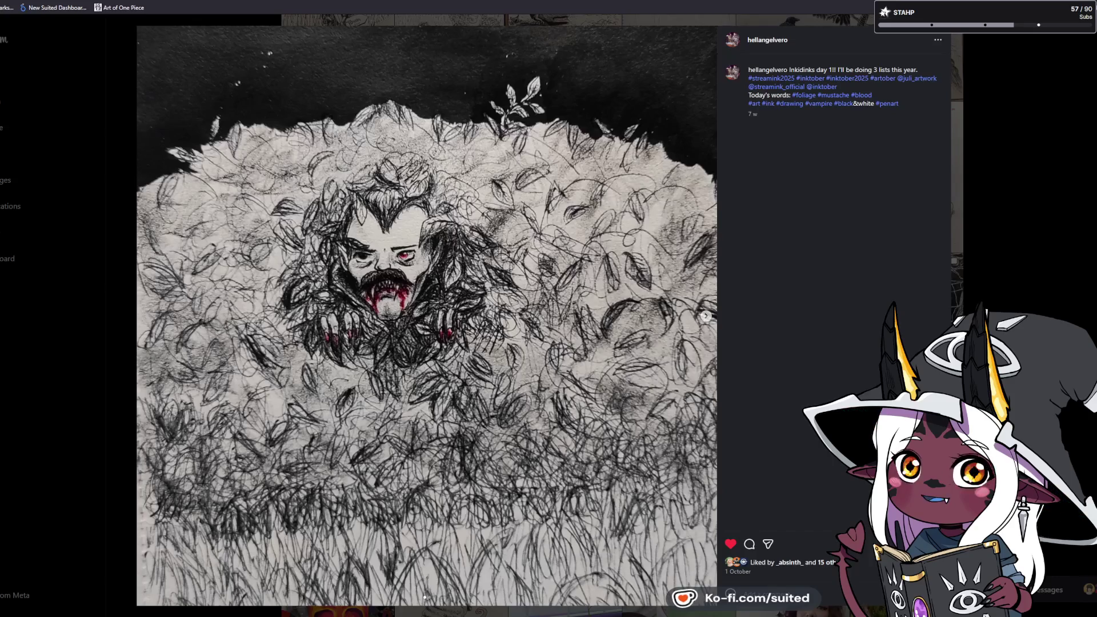
- Like the Ultramarathon and Day 4 box drawings, moving on to the Day 5 deer post
{"action": "key", "text": "Right"}
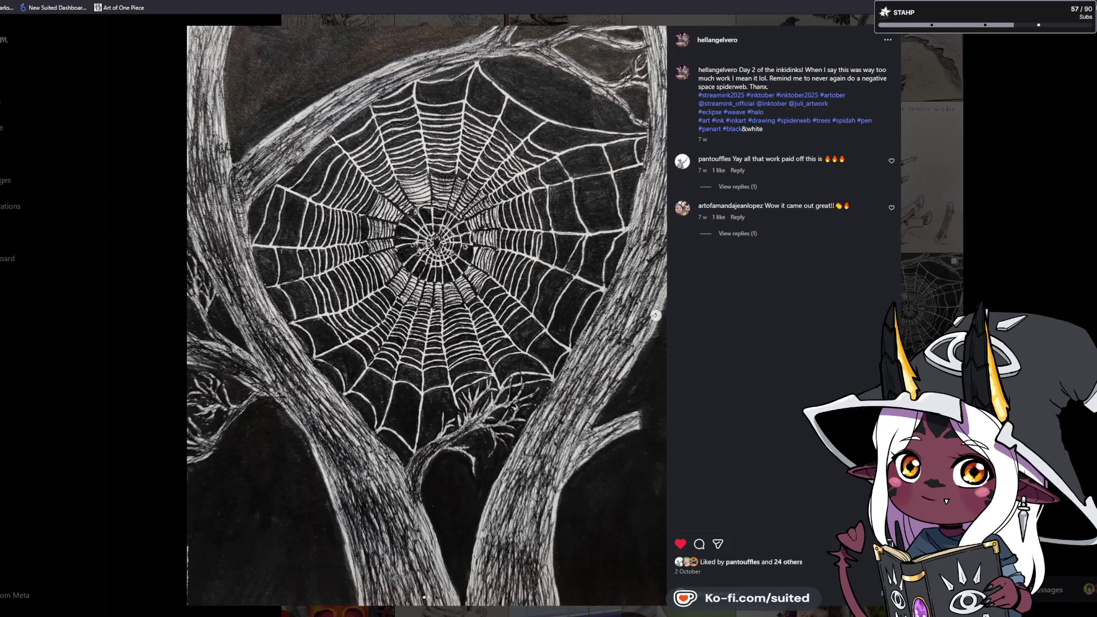
{"action": "key", "text": "Right"}
{"action": "left_click", "coordinate": [661, 543]}
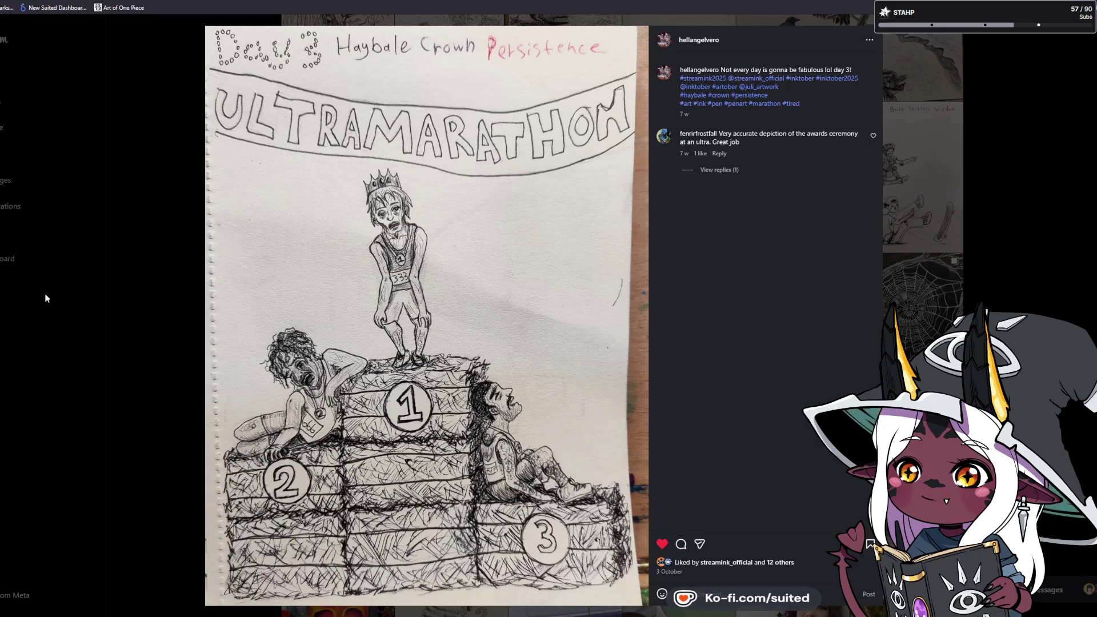
{"action": "key", "text": "Right"}
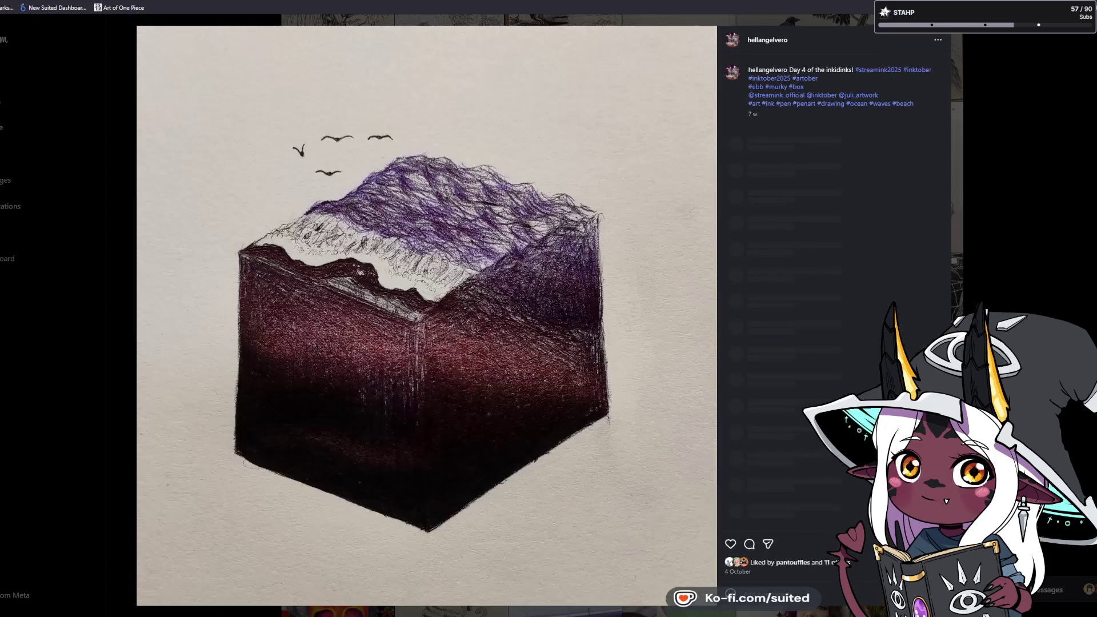
{"action": "left_click", "coordinate": [730, 541]}
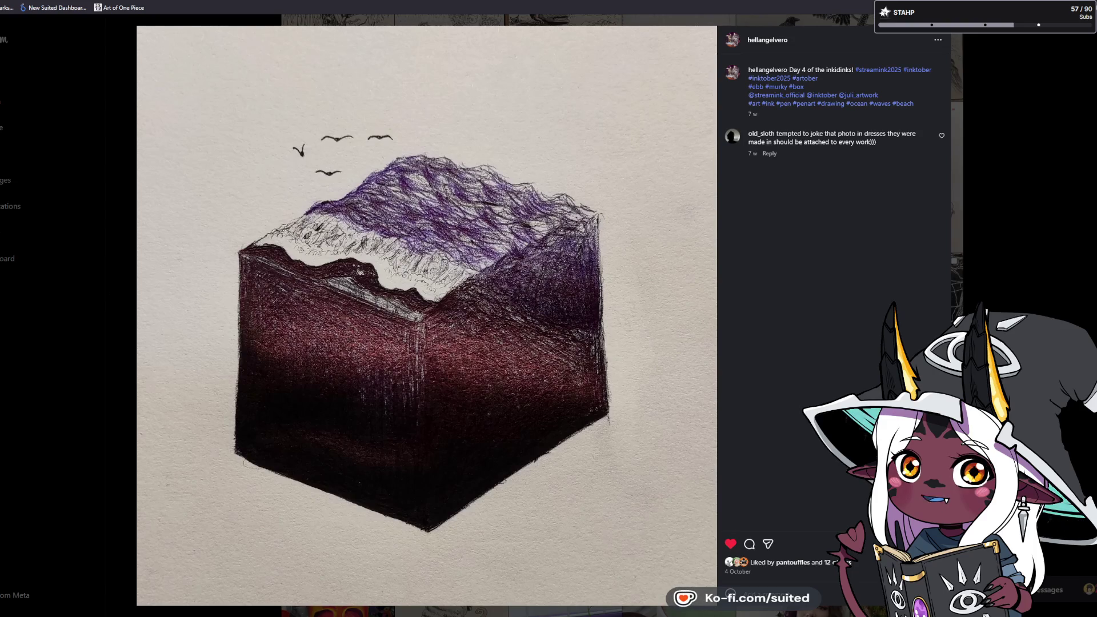
{"action": "key", "text": "Right"}
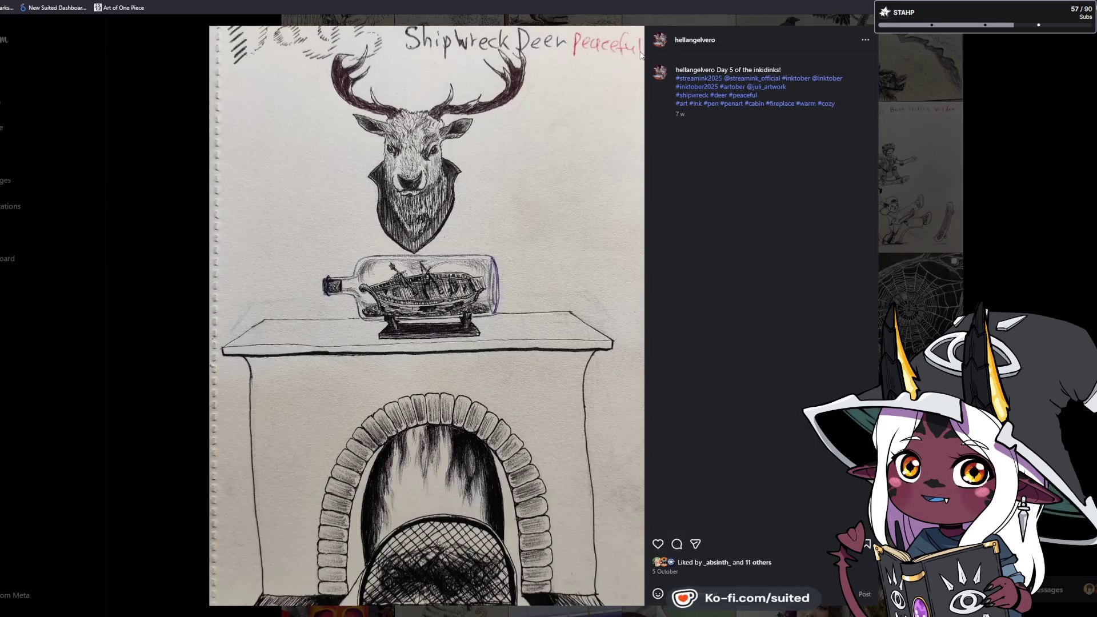
- Like the Day 5 deer, Day 6 goose, Day 7 aquarium and Day 8 skateboard drawings
{"action": "left_click", "coordinate": [657, 545]}
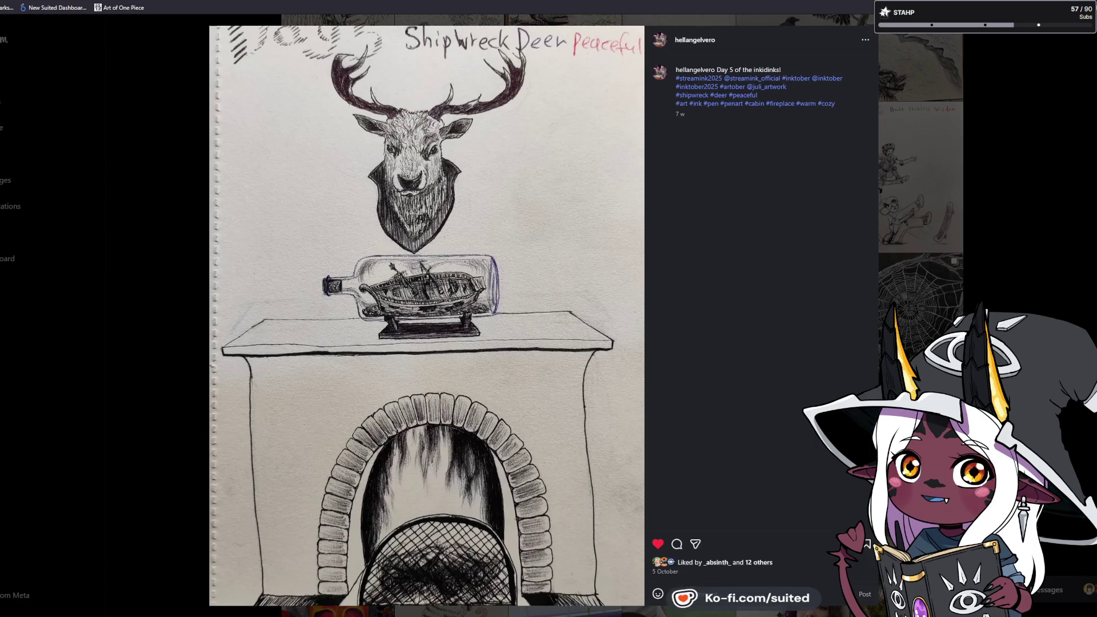
{"action": "key", "text": "Right"}
{"action": "left_click", "coordinate": [730, 544]}
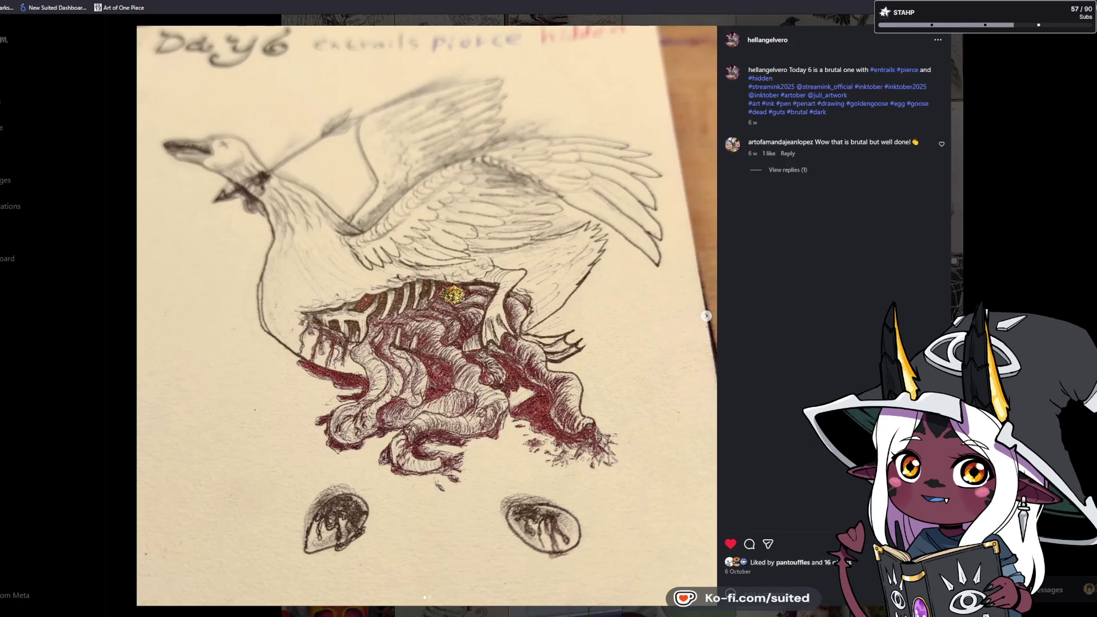
{"action": "key", "text": "Left"}
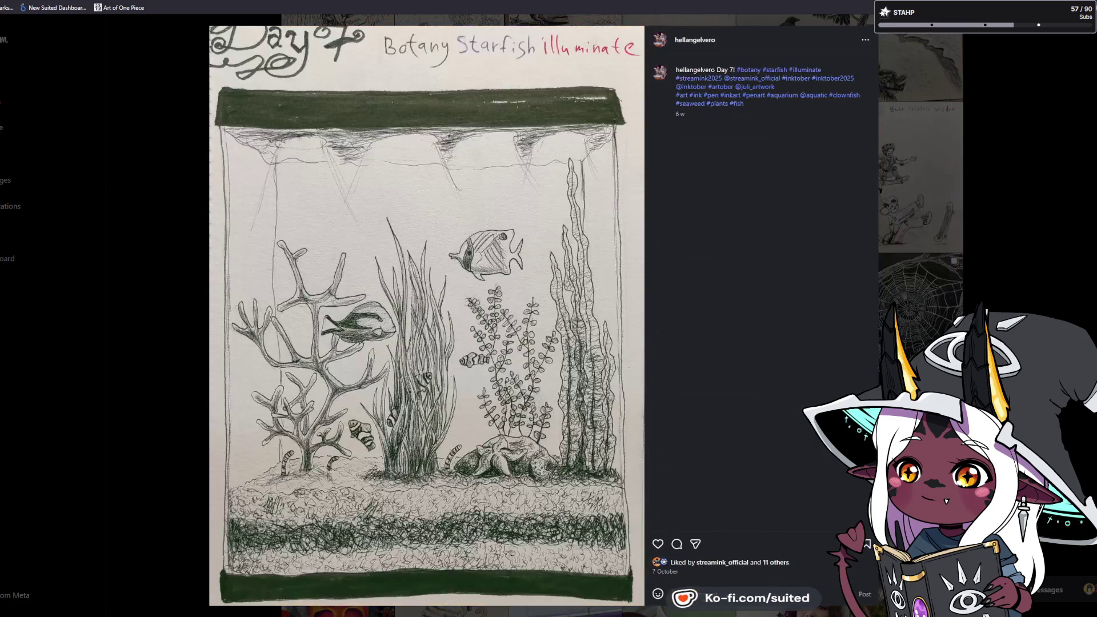
{"action": "left_click", "coordinate": [658, 544]}
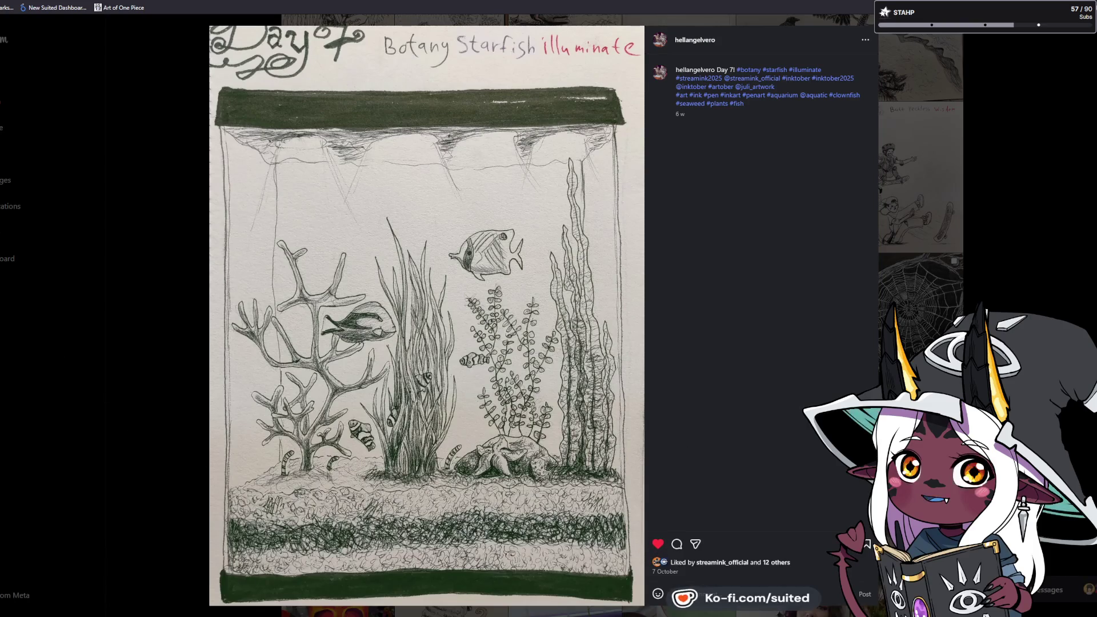
{"action": "key", "text": "Left"}
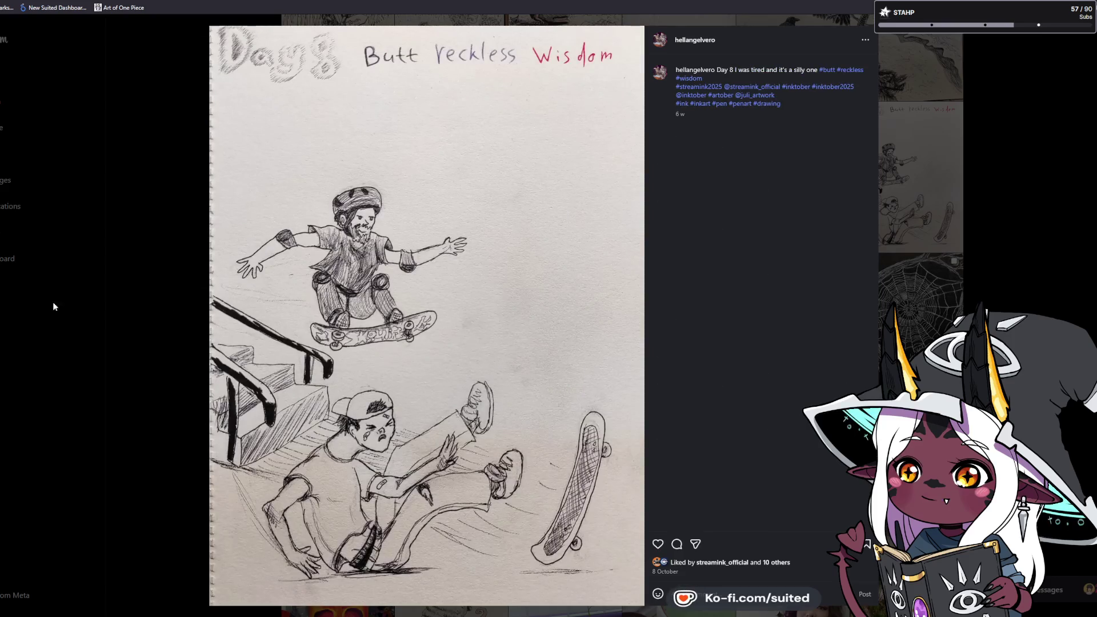
{"action": "left_click", "coordinate": [658, 544]}
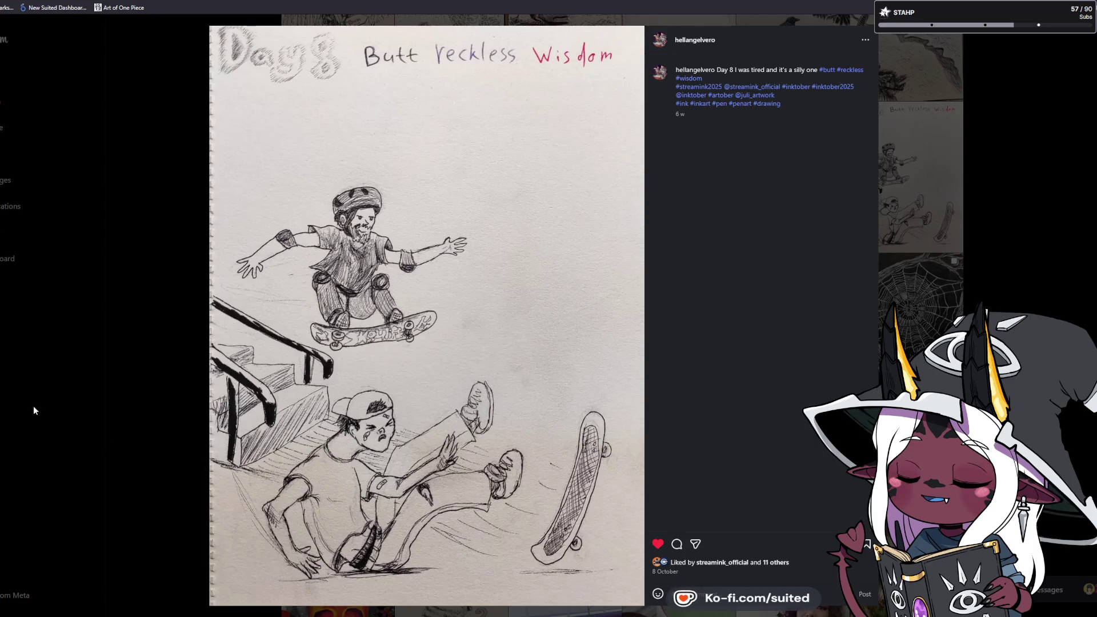
- Like the Day 9 raccoon drawing, the rose garden photo and the Day 11 bee drawing
{"action": "key", "text": "Right"}
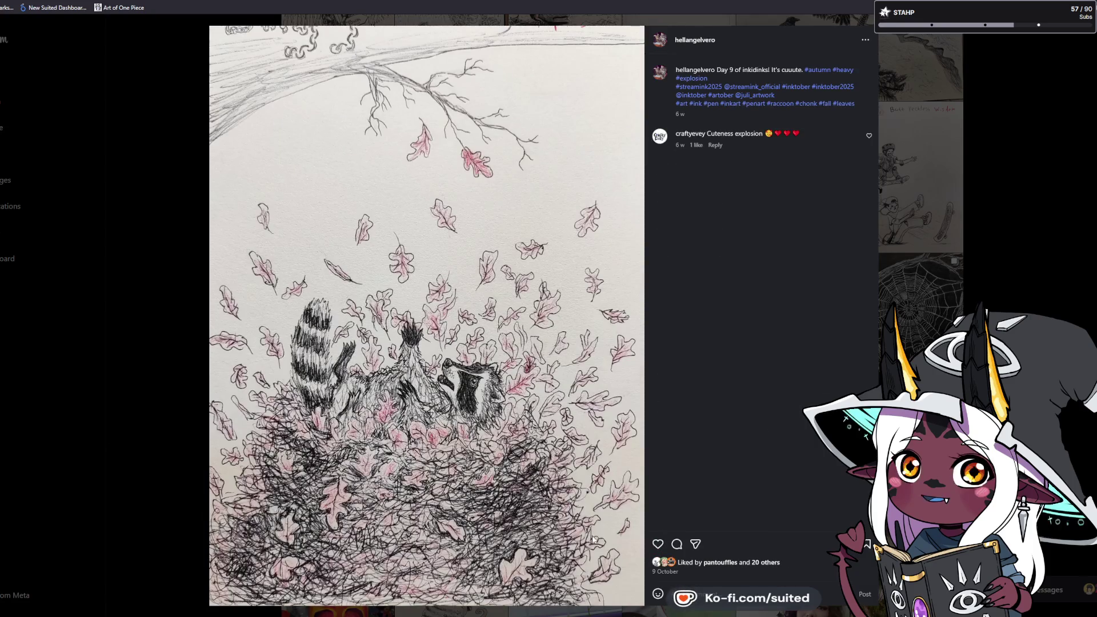
{"action": "left_click", "coordinate": [657, 544]}
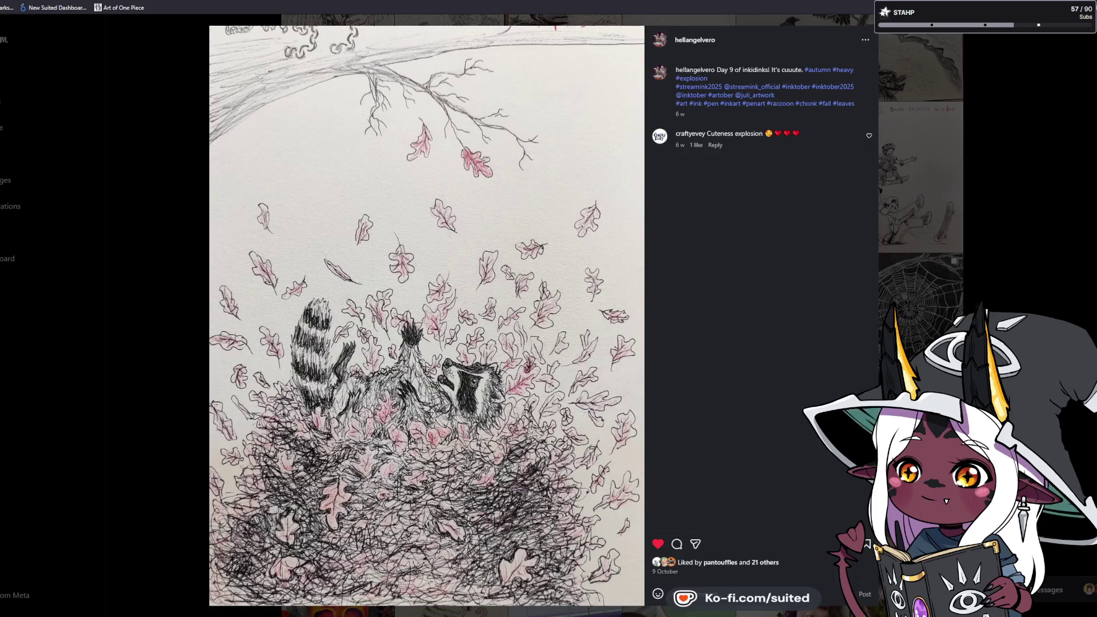
{"action": "key", "text": "Right"}
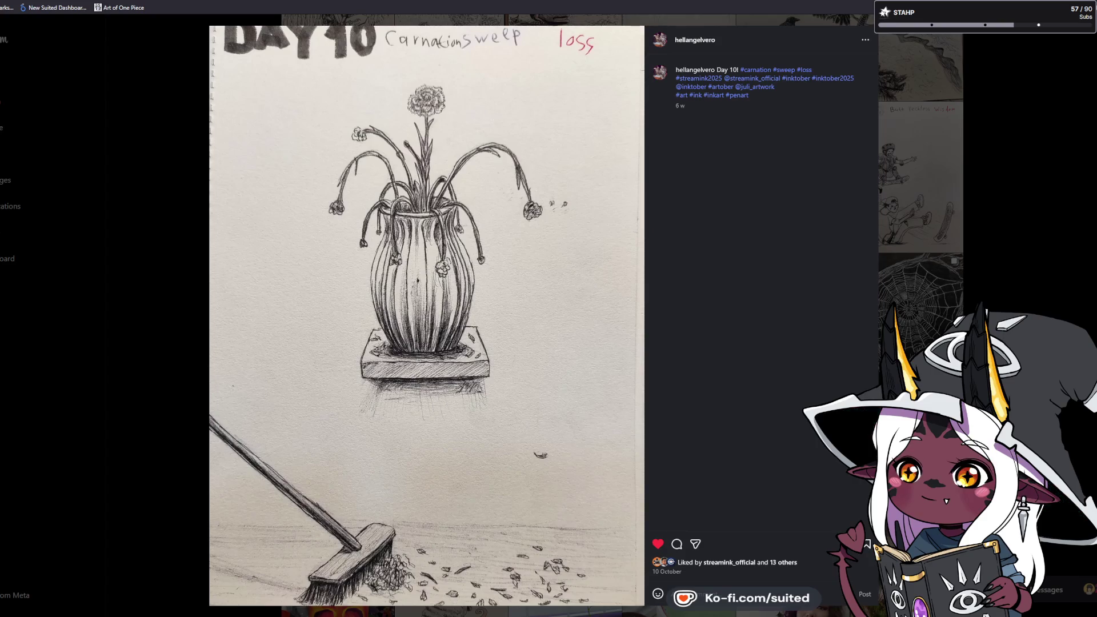
{"action": "key", "text": "Right"}
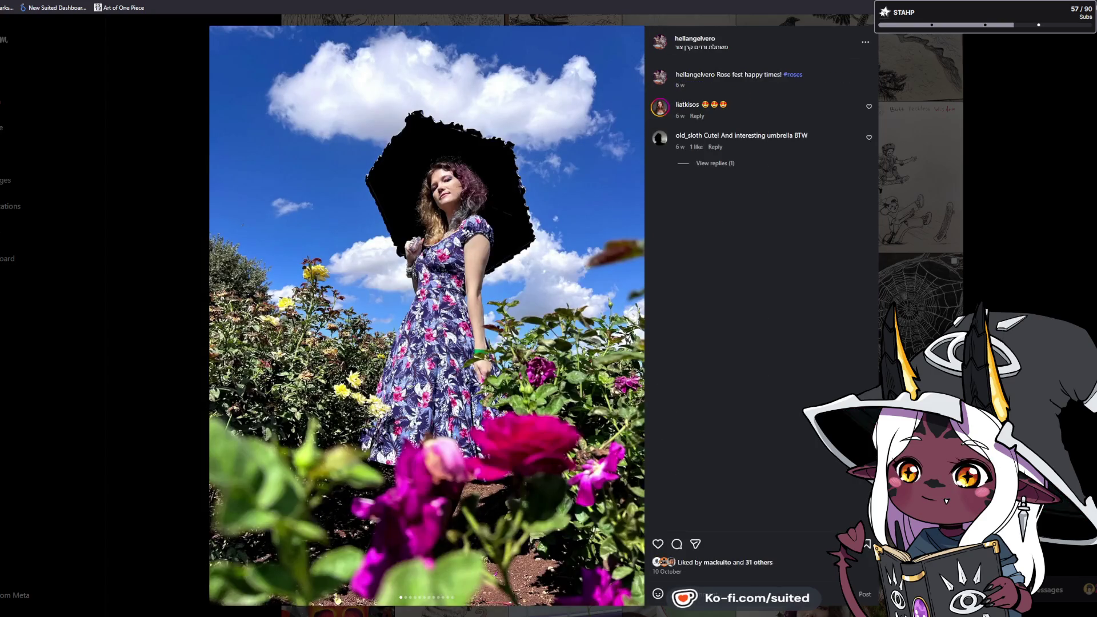
{"action": "left_click", "coordinate": [657, 546]}
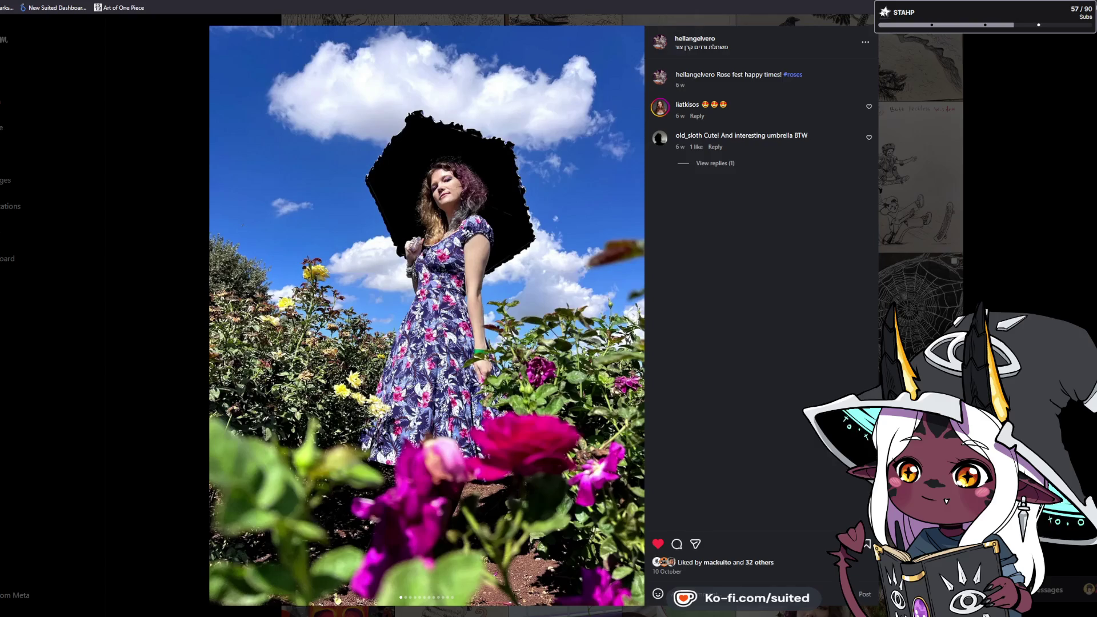
{"action": "key", "text": "Left"}
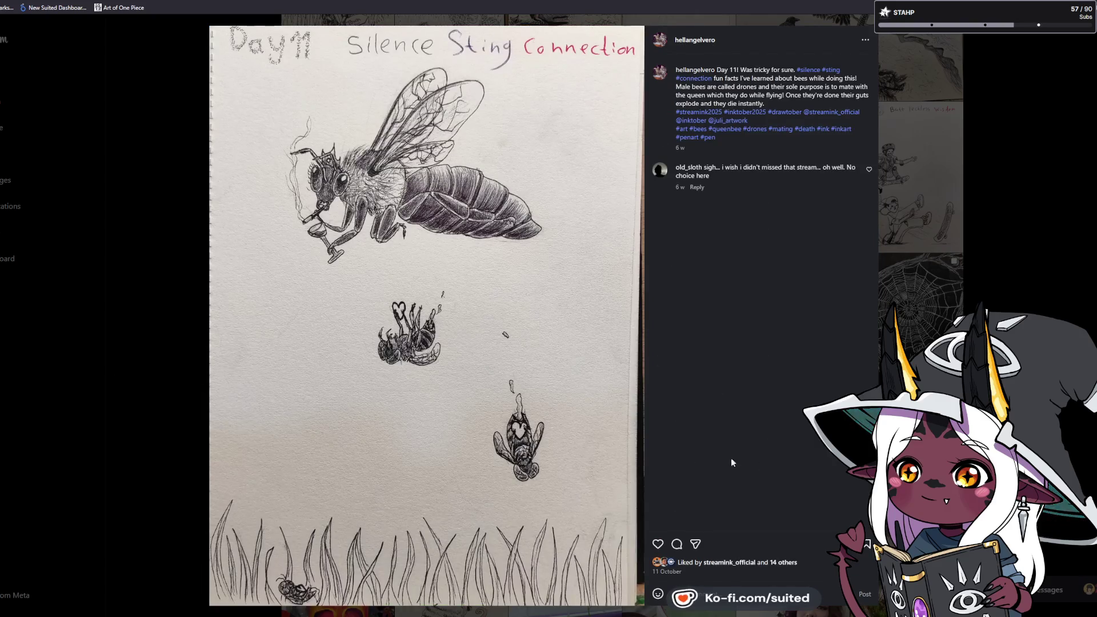
{"action": "left_click", "coordinate": [658, 544]}
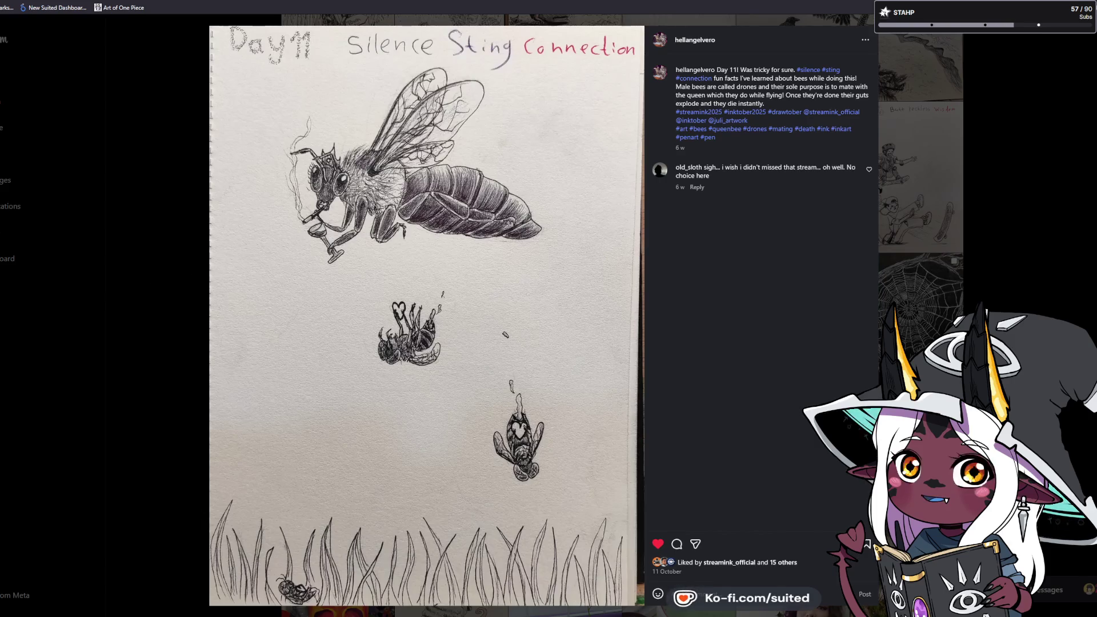
- Like the Day 12 statue, Day 13 palm tree and Day 15 cat drawings, advancing to Day 17
{"action": "key", "text": "Right"}
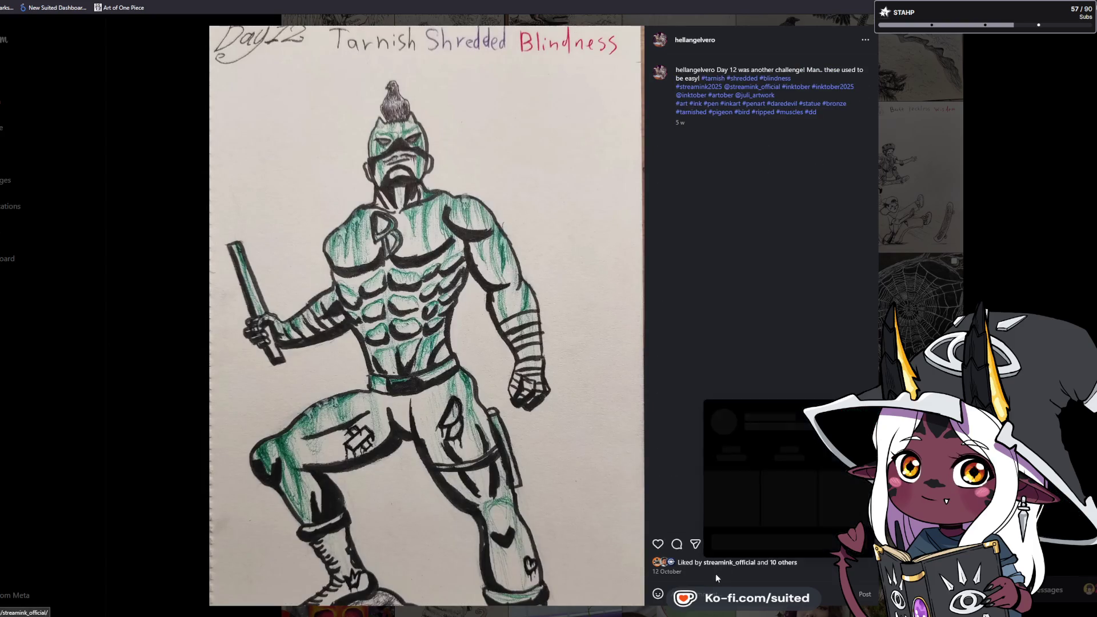
{"action": "left_click", "coordinate": [656, 544]}
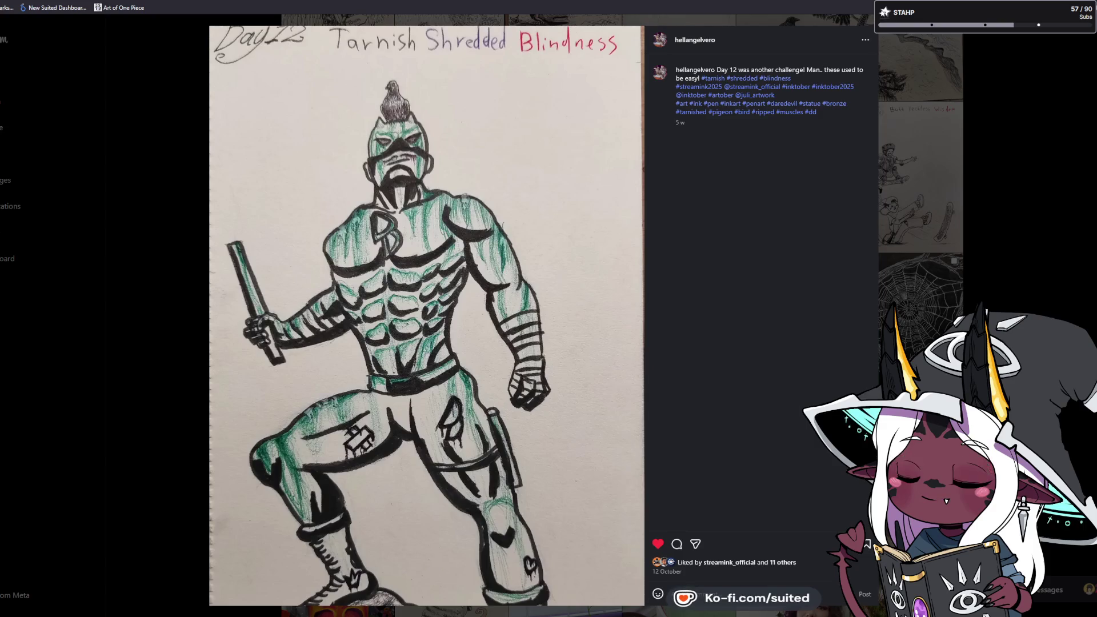
{"action": "key", "text": "Right"}
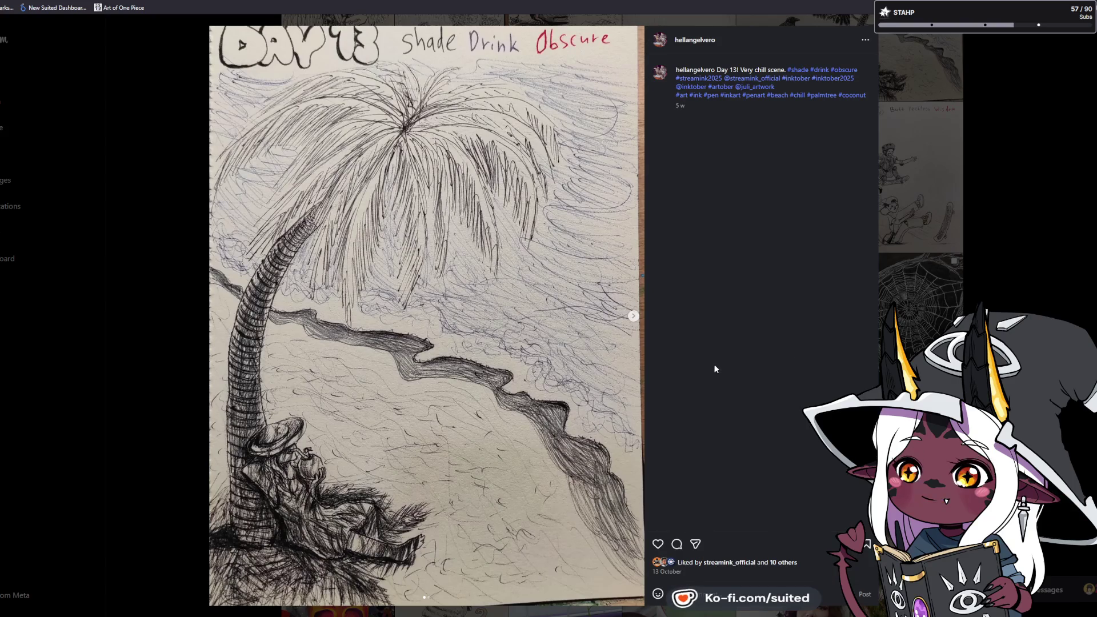
{"action": "left_click", "coordinate": [657, 544]}
{"action": "key", "text": "Right"}
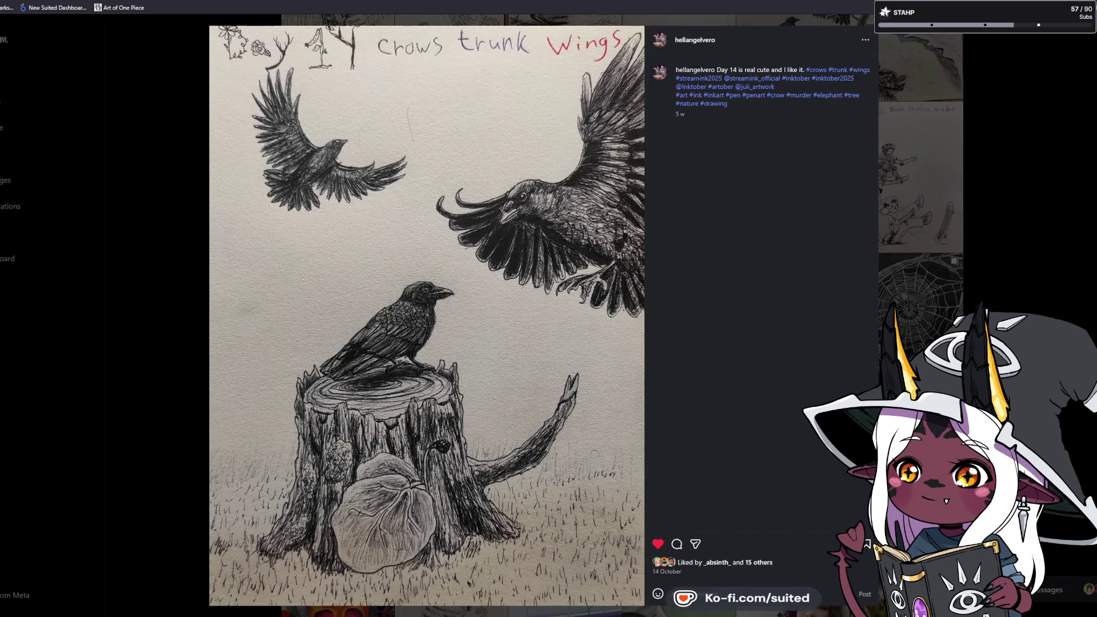
{"action": "key", "text": "Right"}
{"action": "left_click", "coordinate": [657, 544]}
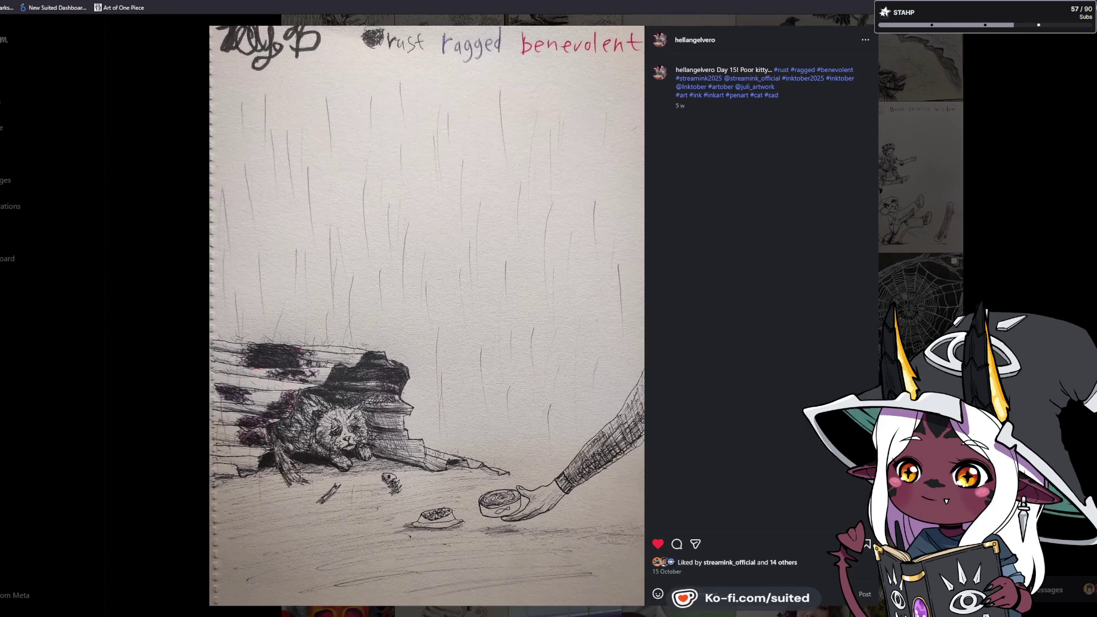
{"action": "key", "text": "Right"}
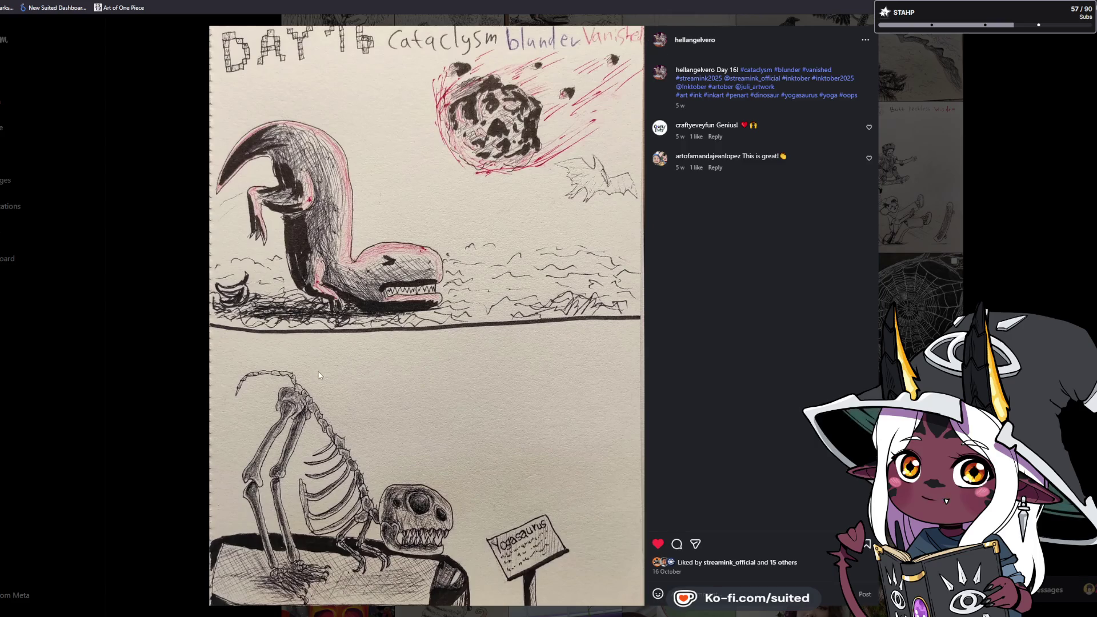
{"action": "key", "text": "Right"}
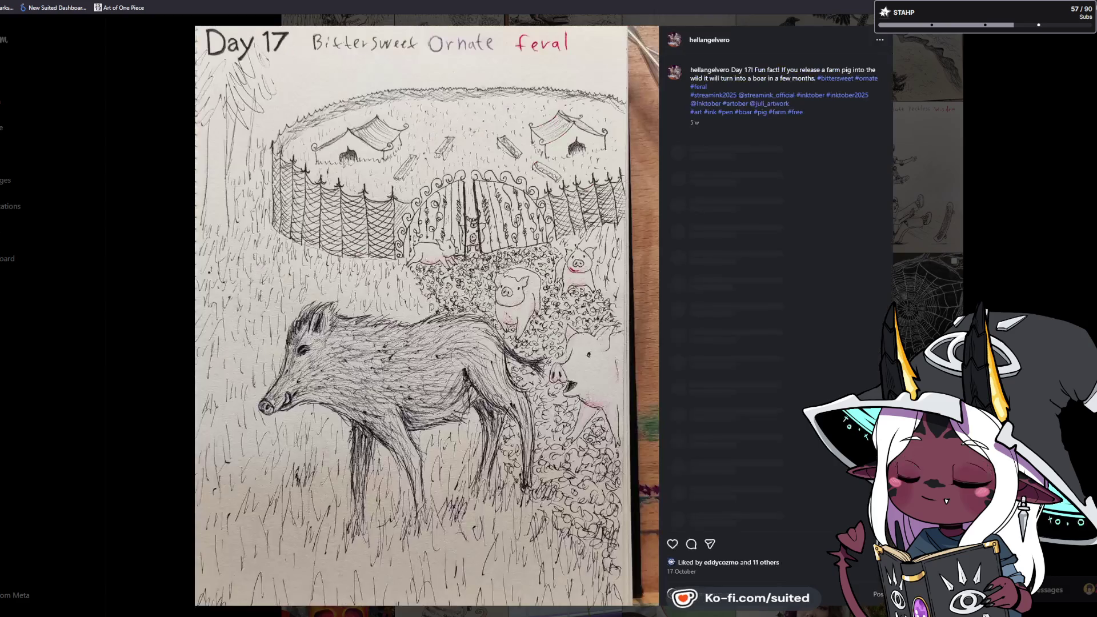
- Like the Day 17 boar and Day 19 storm ship drawings
{"action": "left_click", "coordinate": [672, 544]}
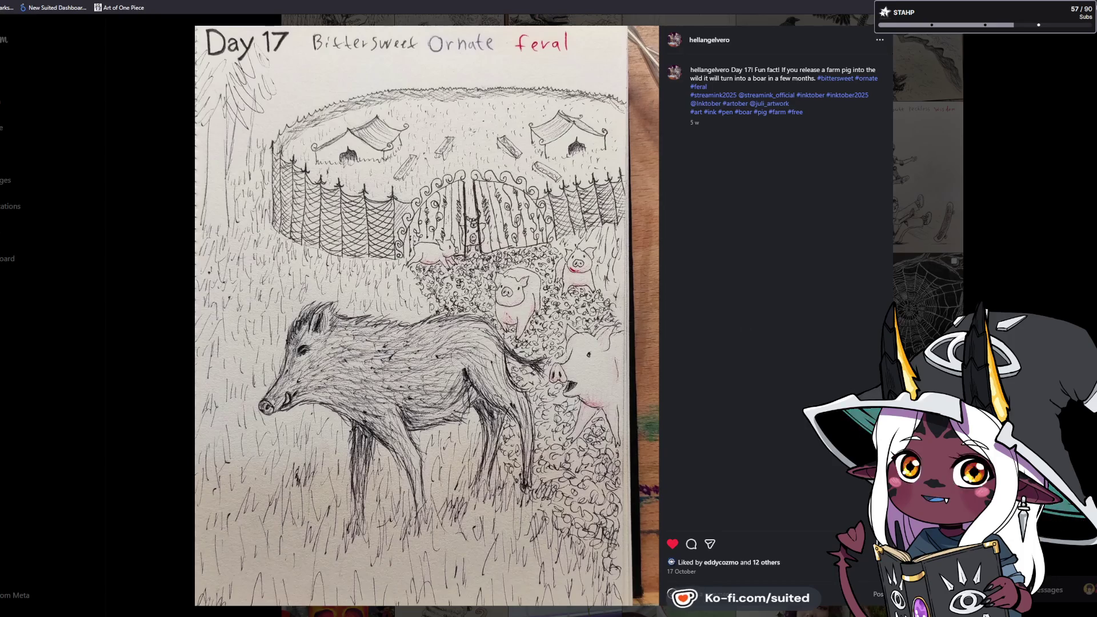
{"action": "key", "text": "Right"}
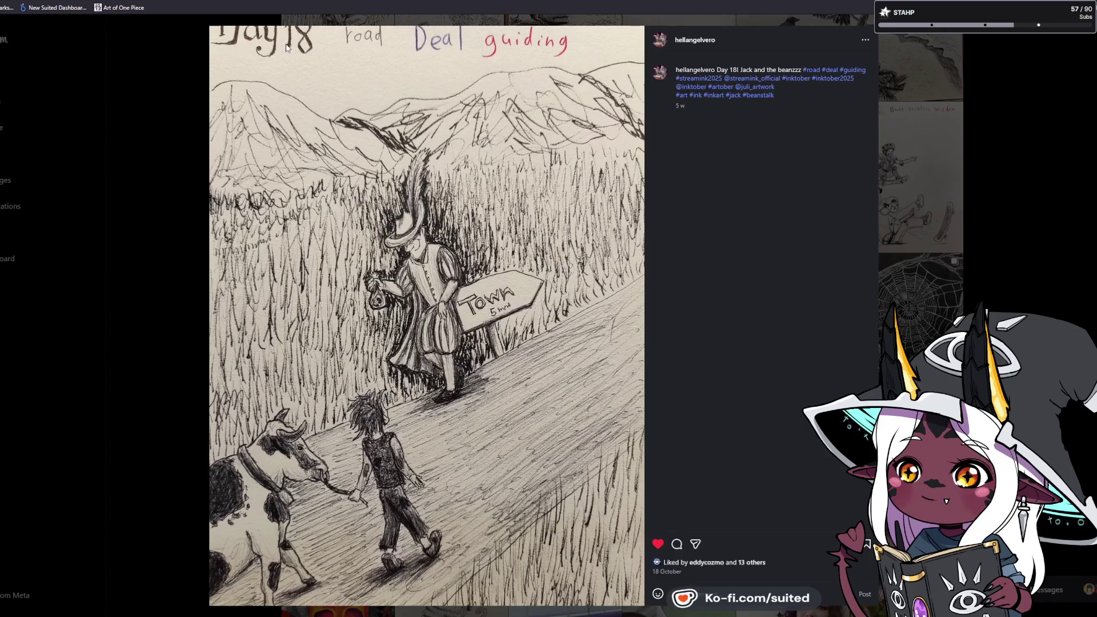
{"action": "key", "text": "Right"}
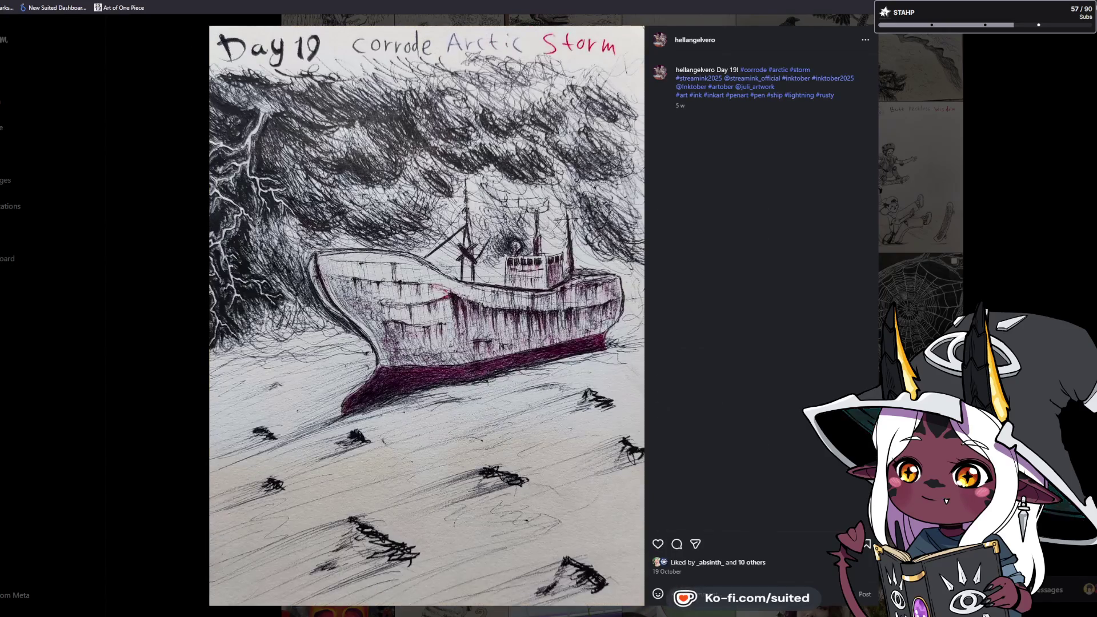
{"action": "key", "text": "l"}
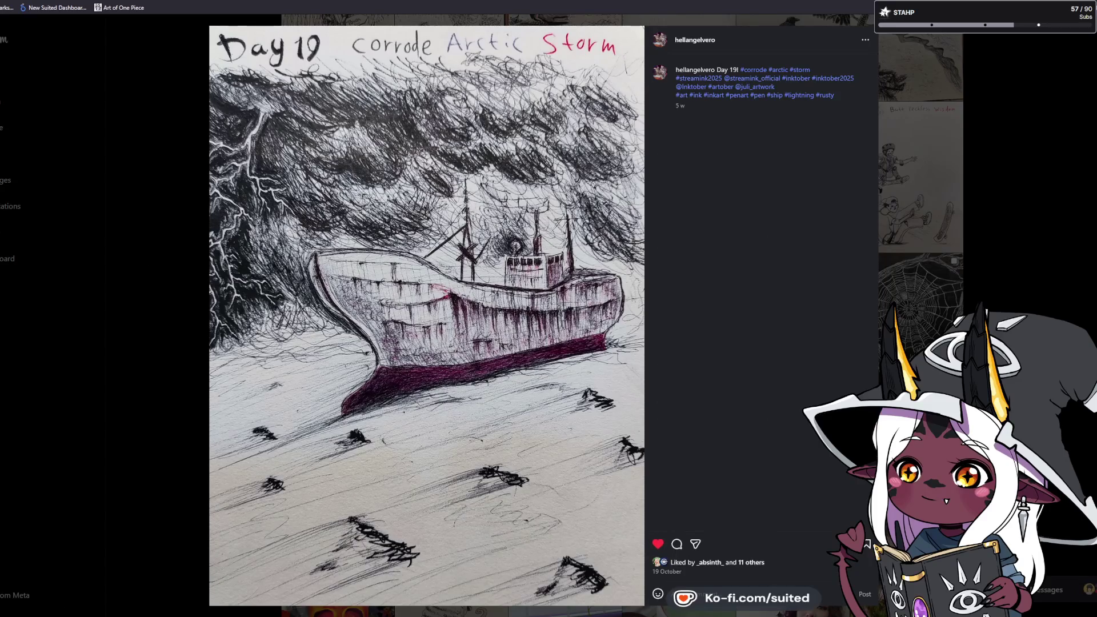
{"action": "key", "text": "Right"}
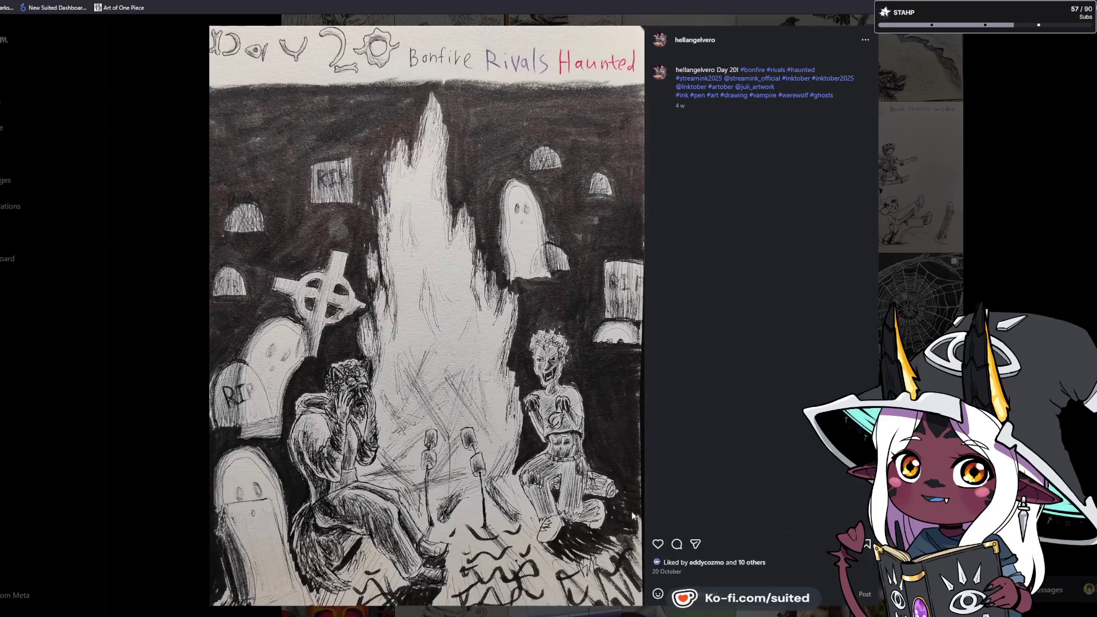
- Like the Day 20 bonfire and Day 21 planet drawings, advancing to Day 23
{"action": "left_click", "coordinate": [658, 544]}
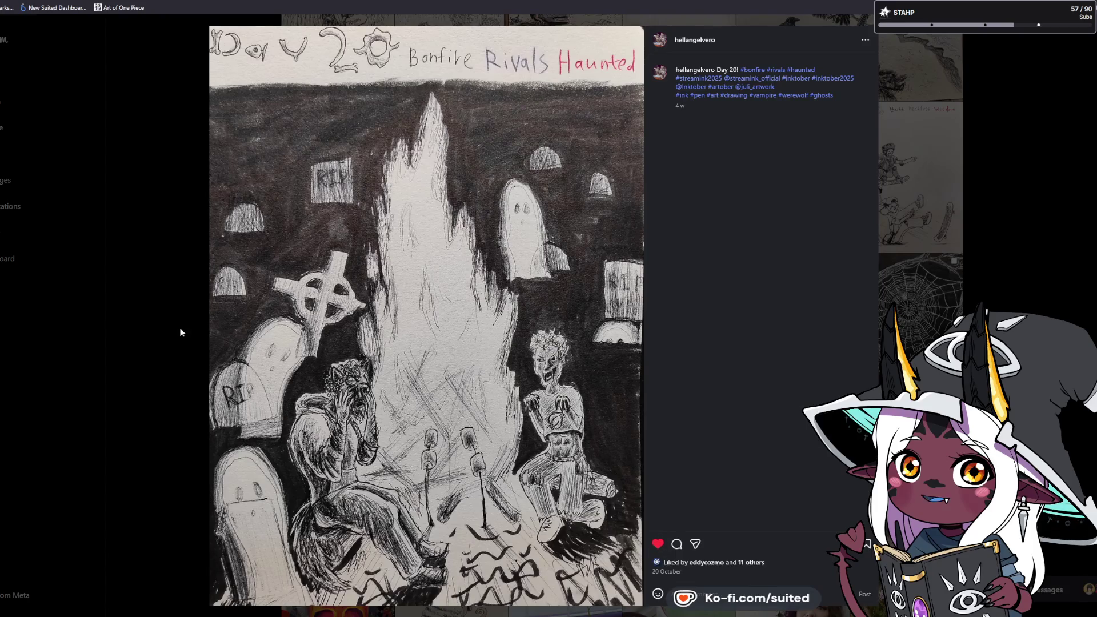
{"action": "key", "text": "Right"}
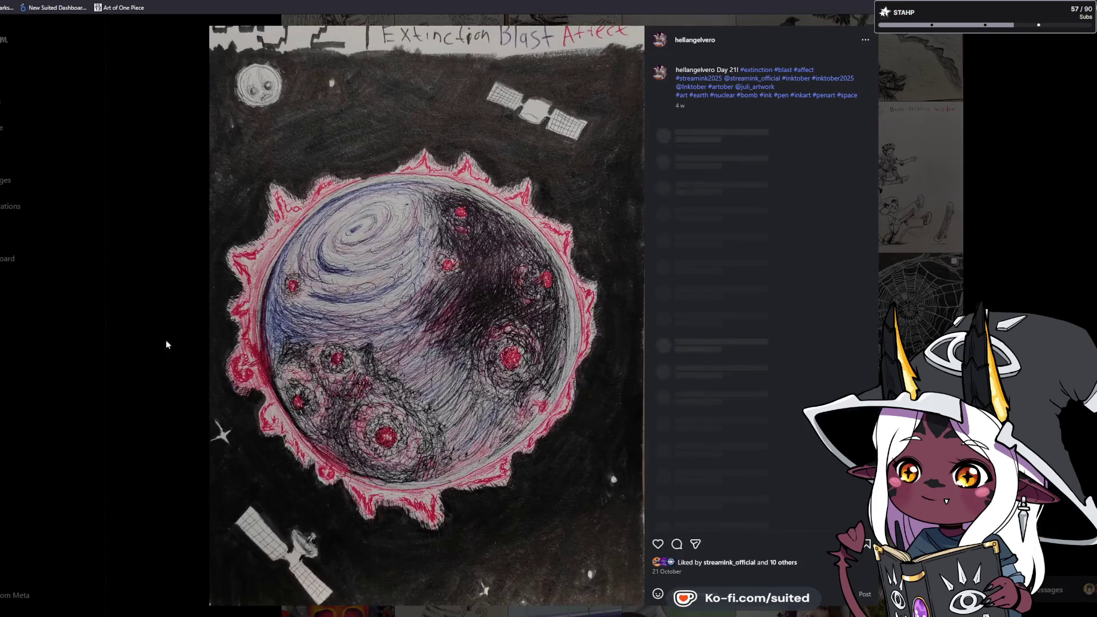
{"action": "left_click", "coordinate": [657, 544]}
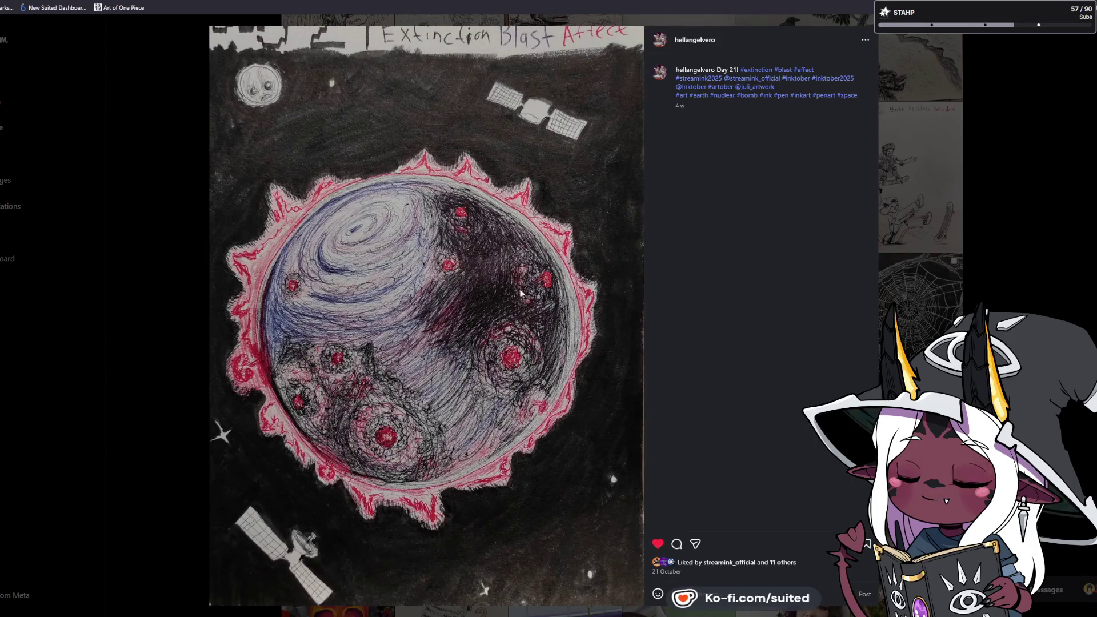
{"action": "key", "text": "Right"}
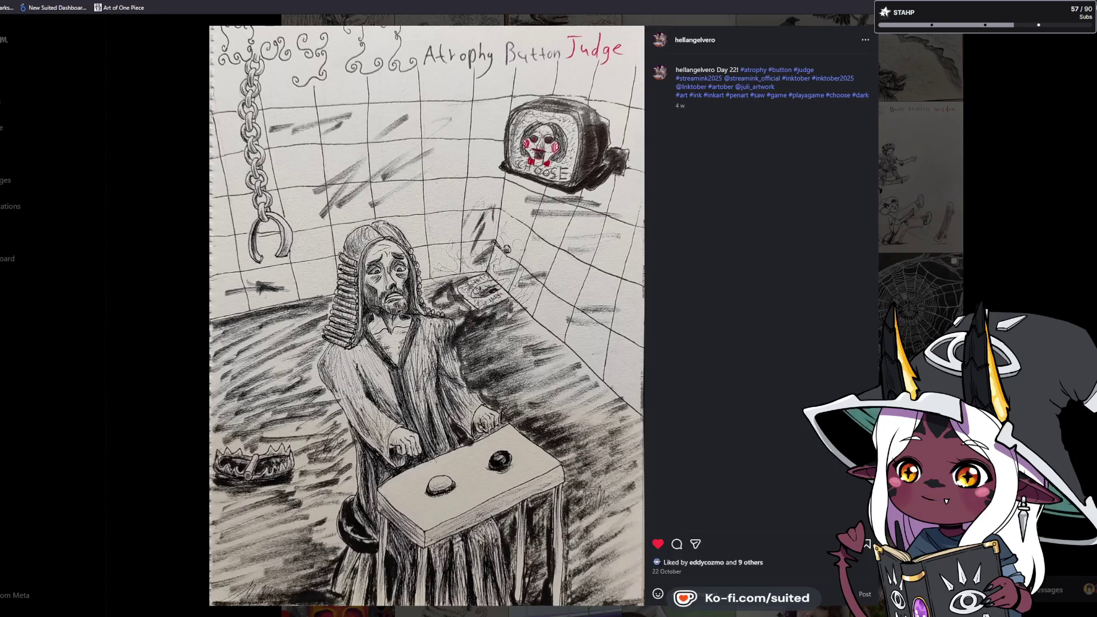
{"action": "key", "text": "Right"}
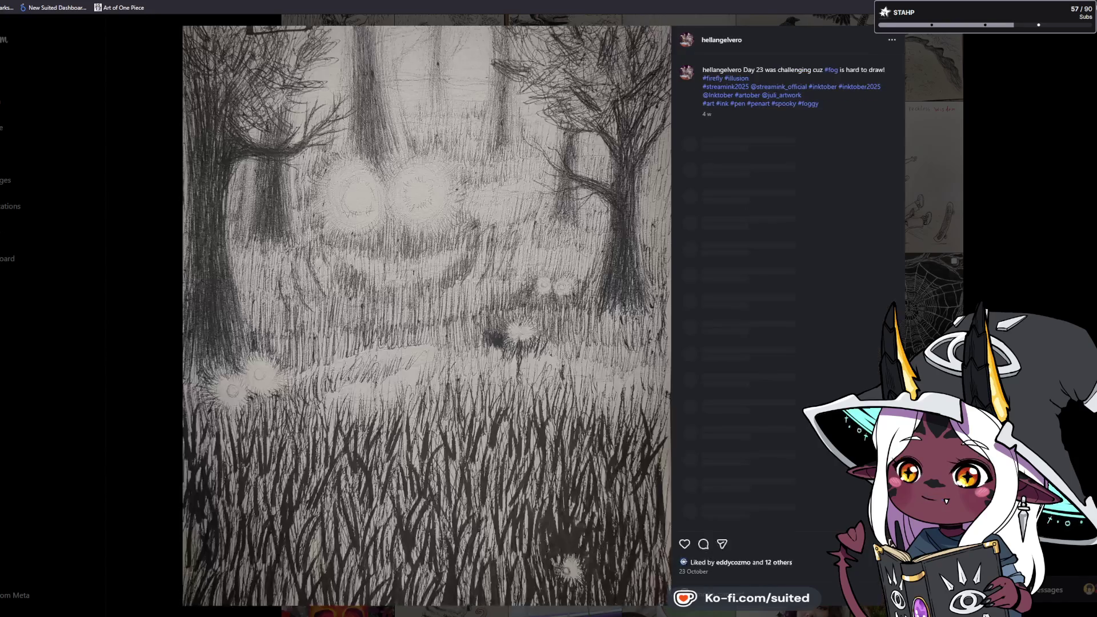
- Like the Day 23 fog, Day 24 dragons, Day 25 ocean tombstone and Day 26 puzzle drawings
{"action": "left_click", "coordinate": [684, 543]}
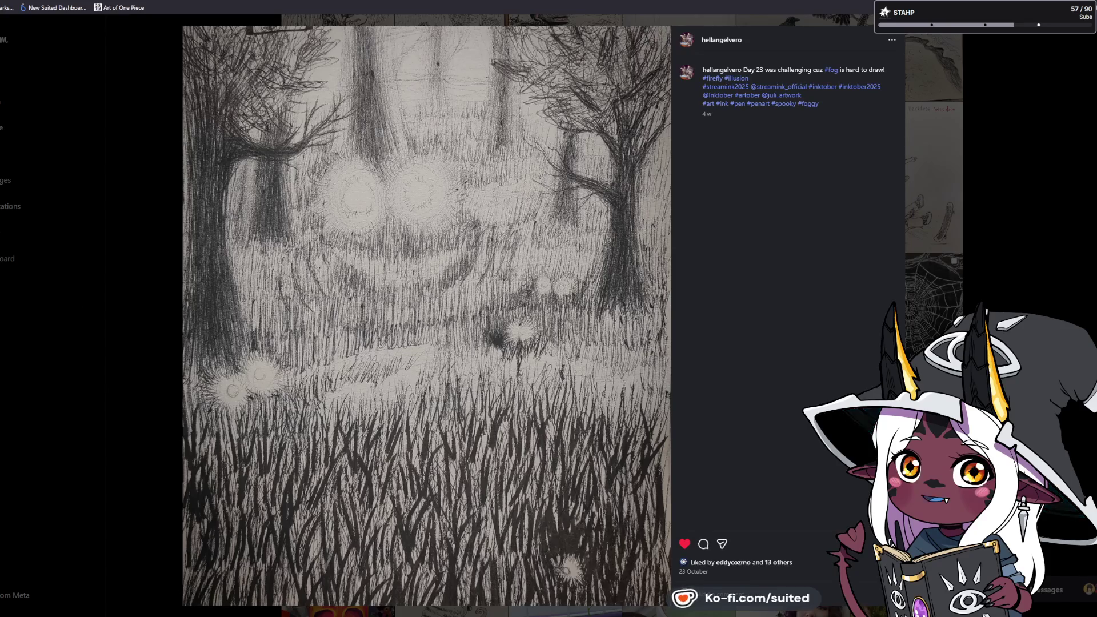
{"action": "key", "text": "Right"}
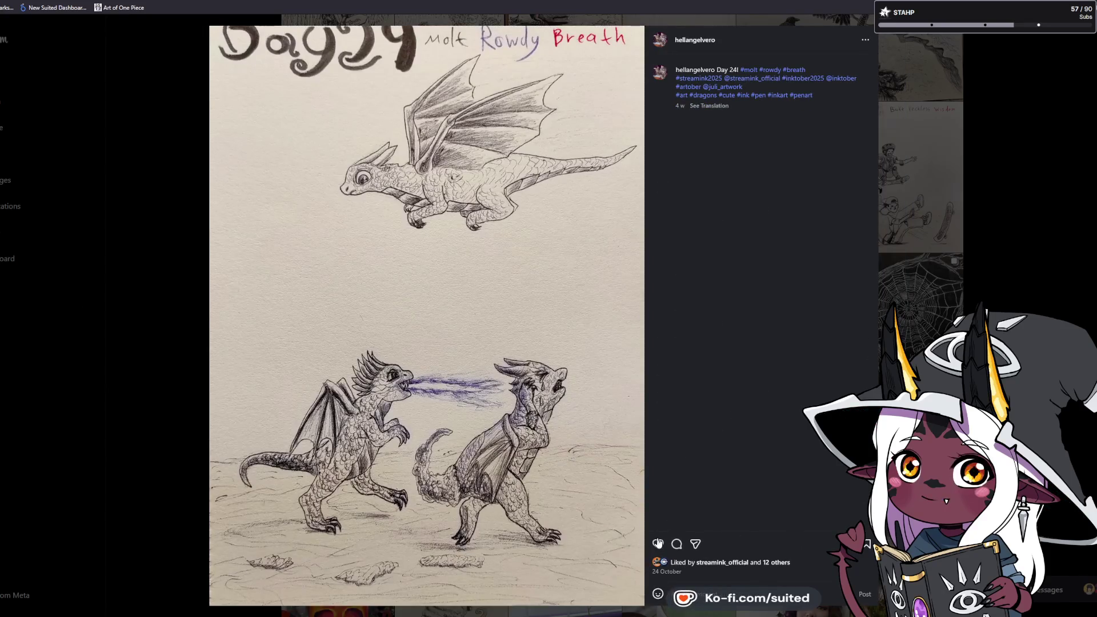
{"action": "left_click", "coordinate": [657, 544]}
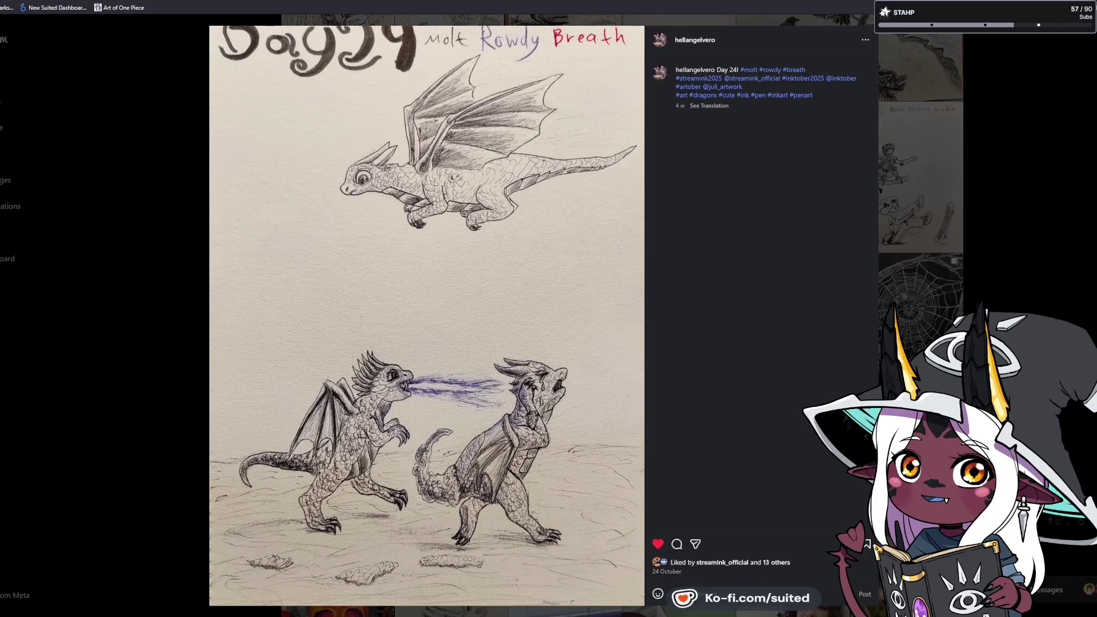
{"action": "key", "text": "Right"}
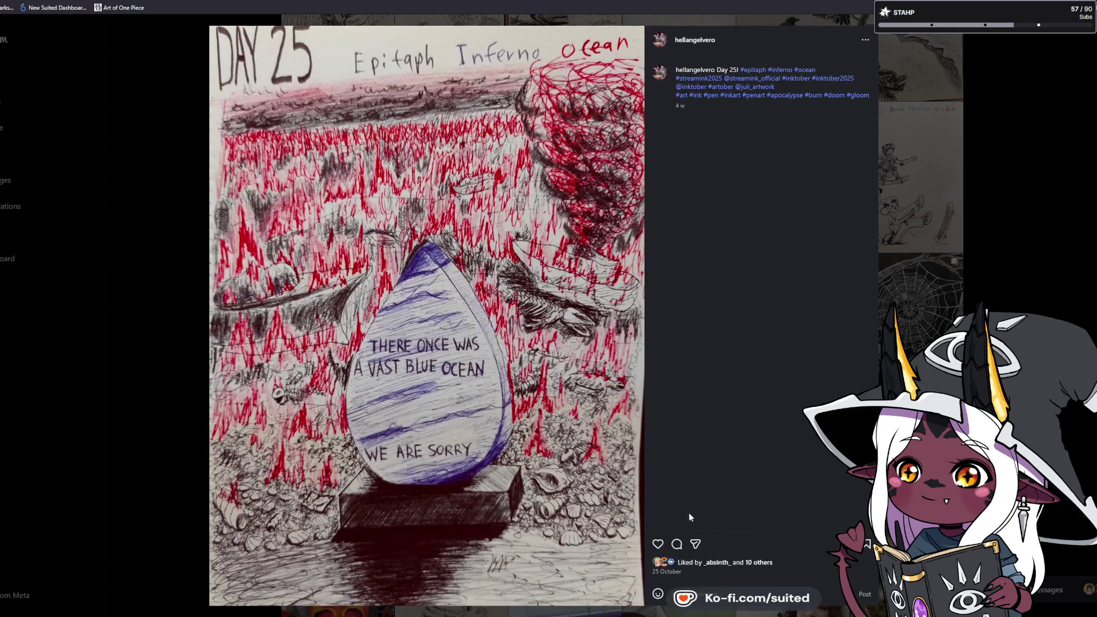
{"action": "left_click", "coordinate": [660, 544]}
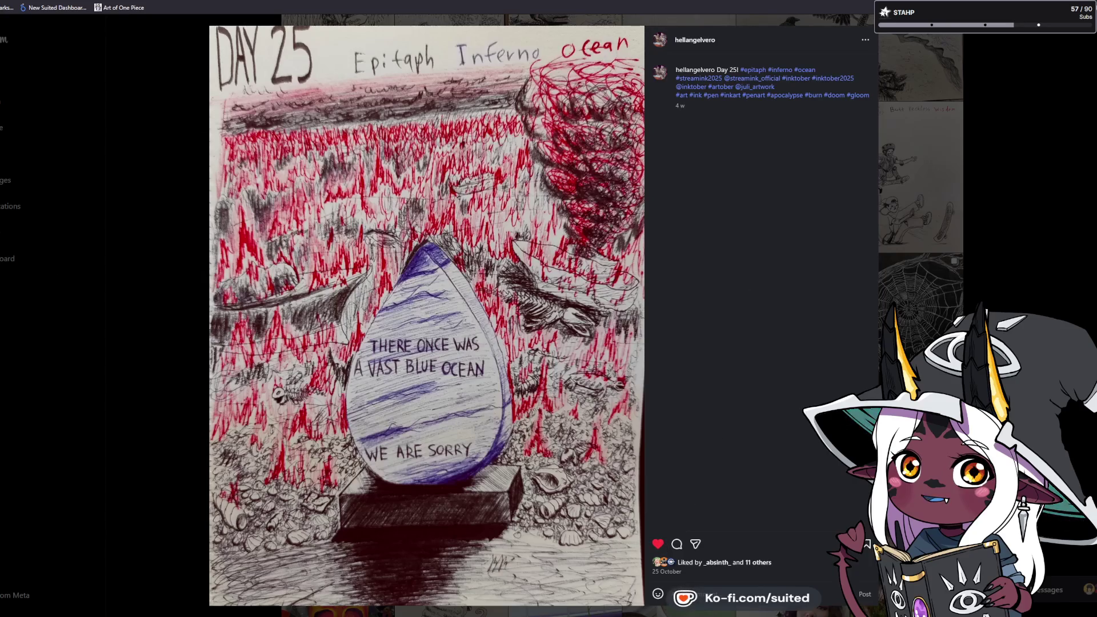
{"action": "key", "text": "Right"}
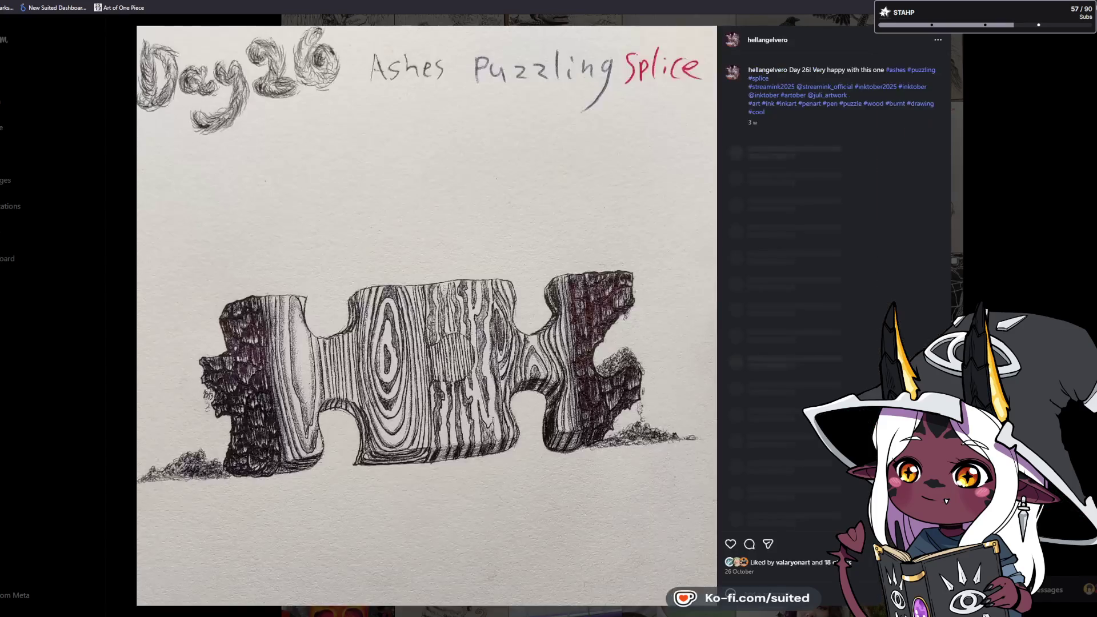
{"action": "left_click", "coordinate": [730, 543]}
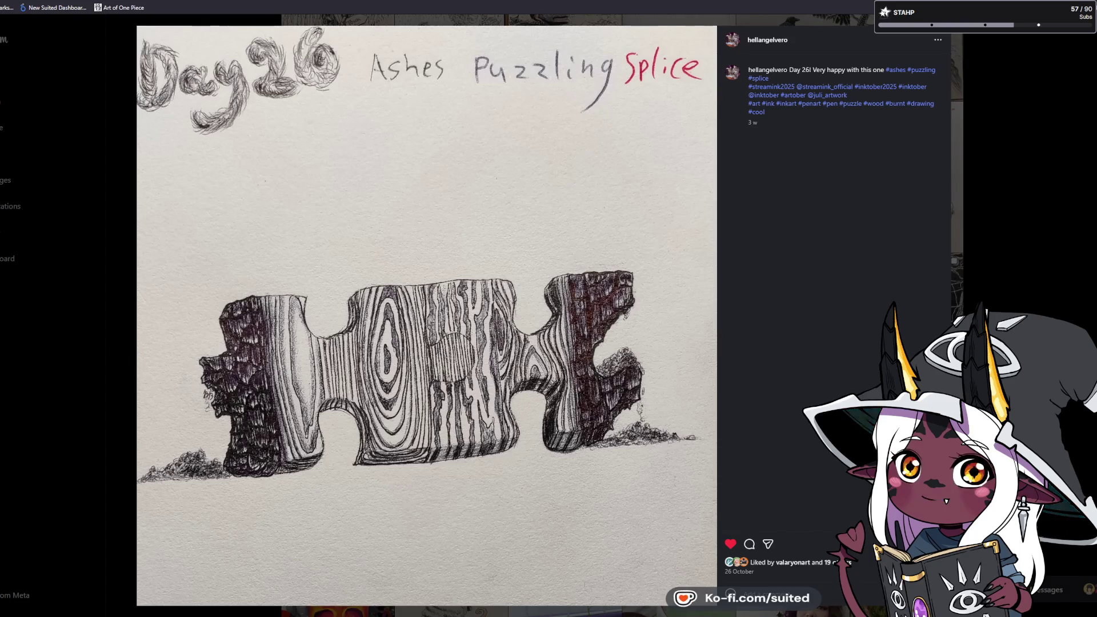
{"action": "left_click", "coordinate": [105, 320]}
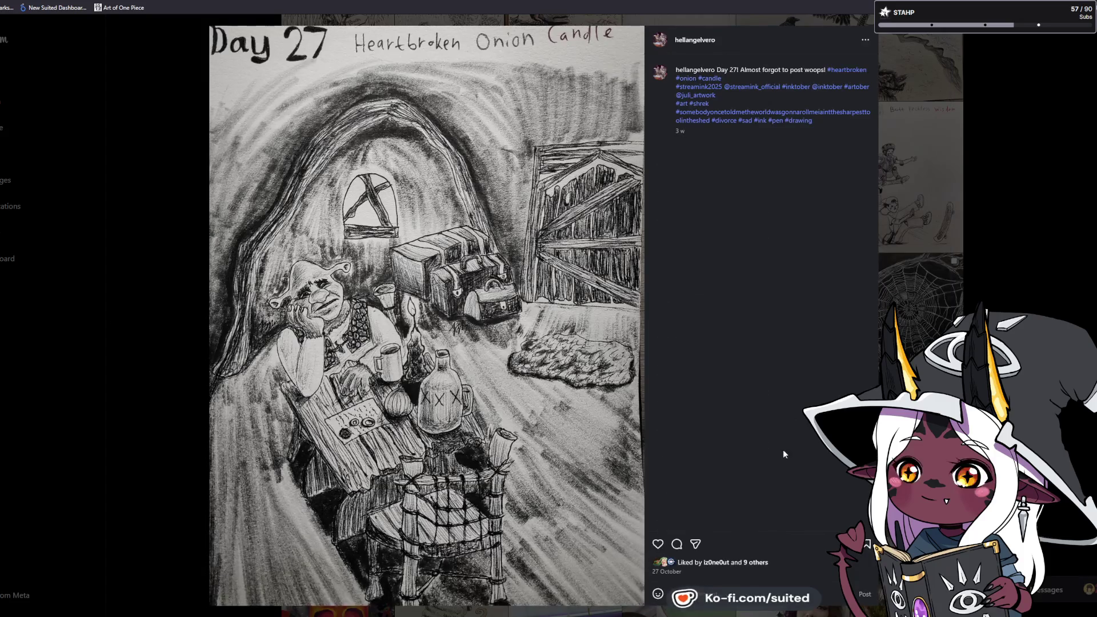
- Like the Day 27, Day 28 skeleton and Day 29 bunny posts, then browse to Day 31 and close
{"action": "left_click", "coordinate": [658, 544]}
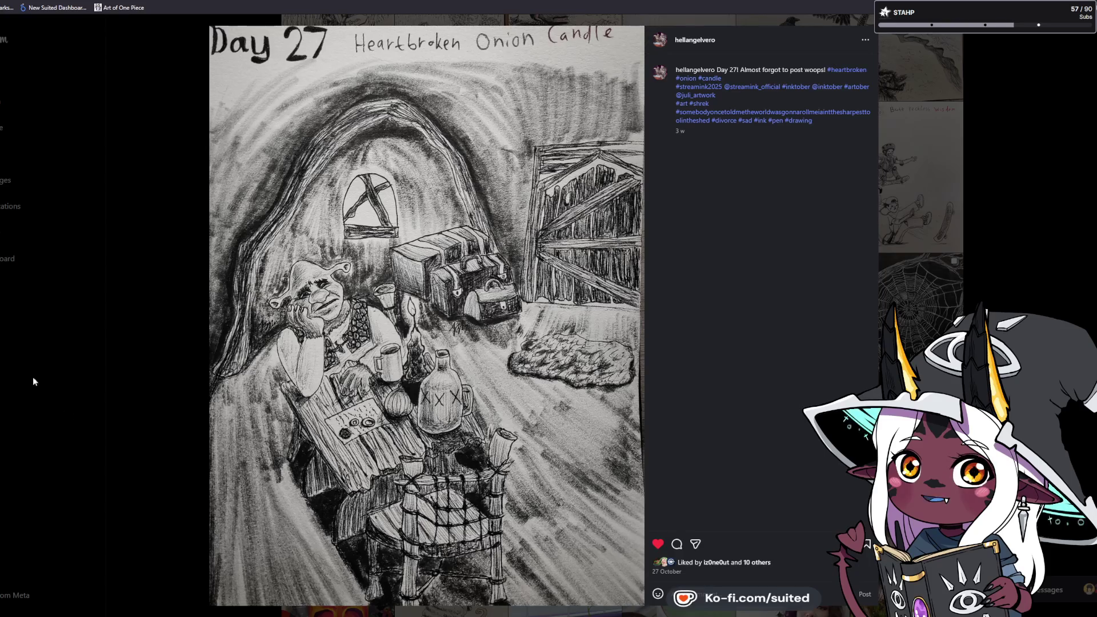
{"action": "key", "text": "Right"}
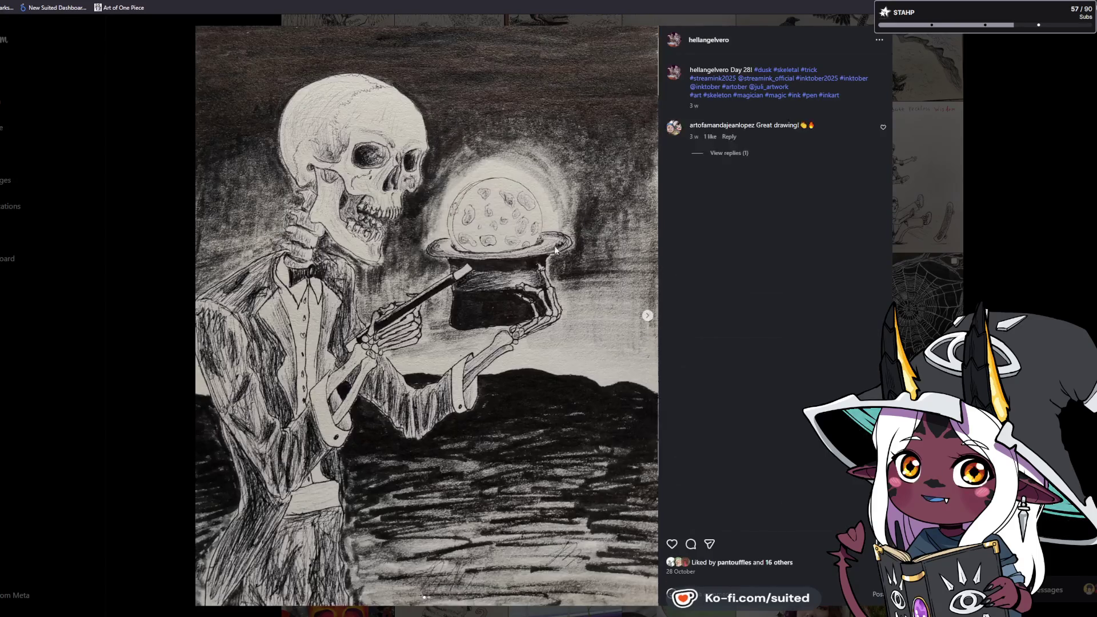
{"action": "left_click", "coordinate": [672, 544]}
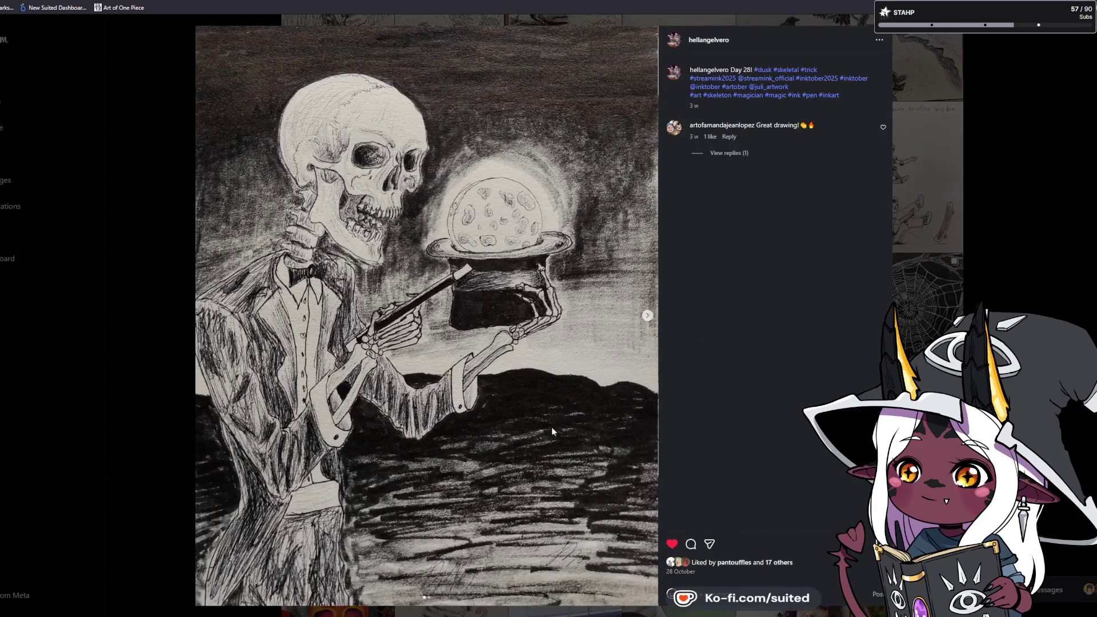
{"action": "key", "text": "Right"}
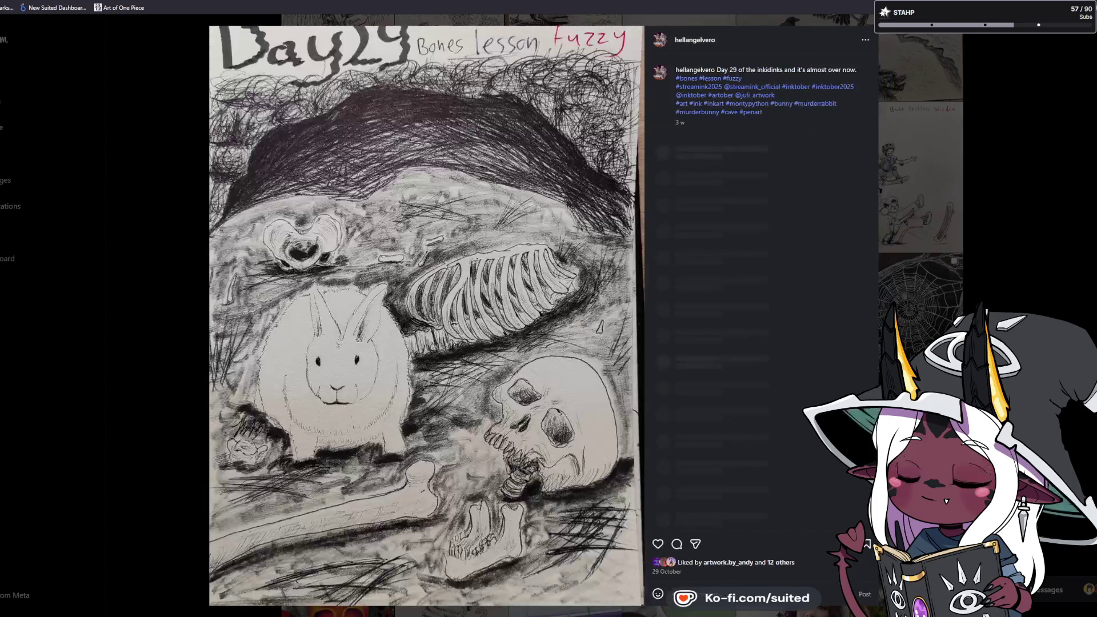
{"action": "left_click", "coordinate": [658, 543]}
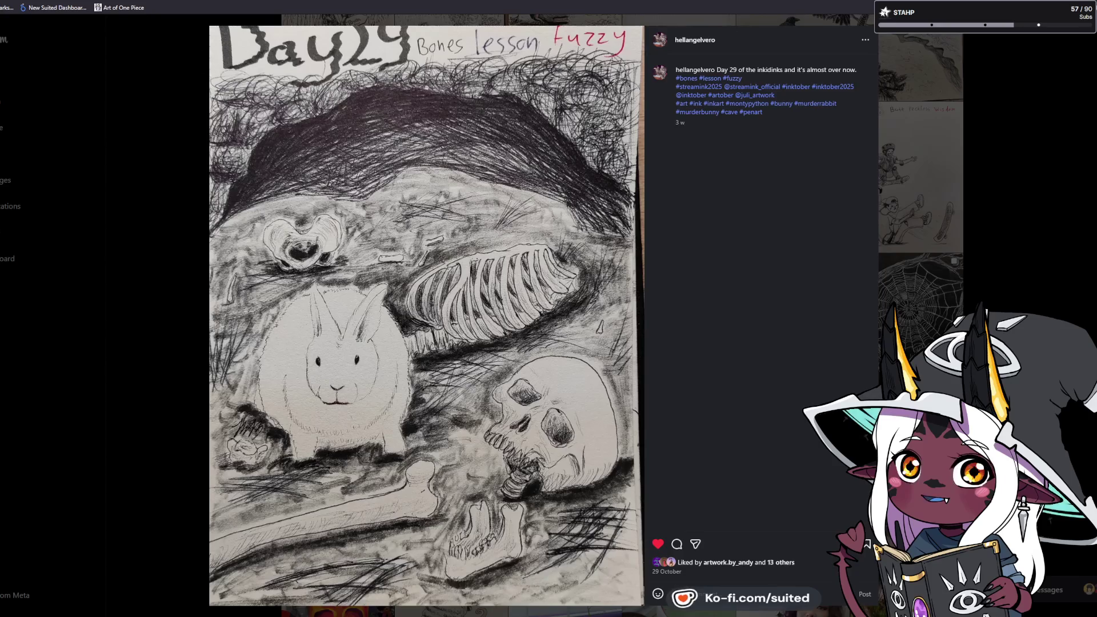
{"action": "key", "text": "Right"}
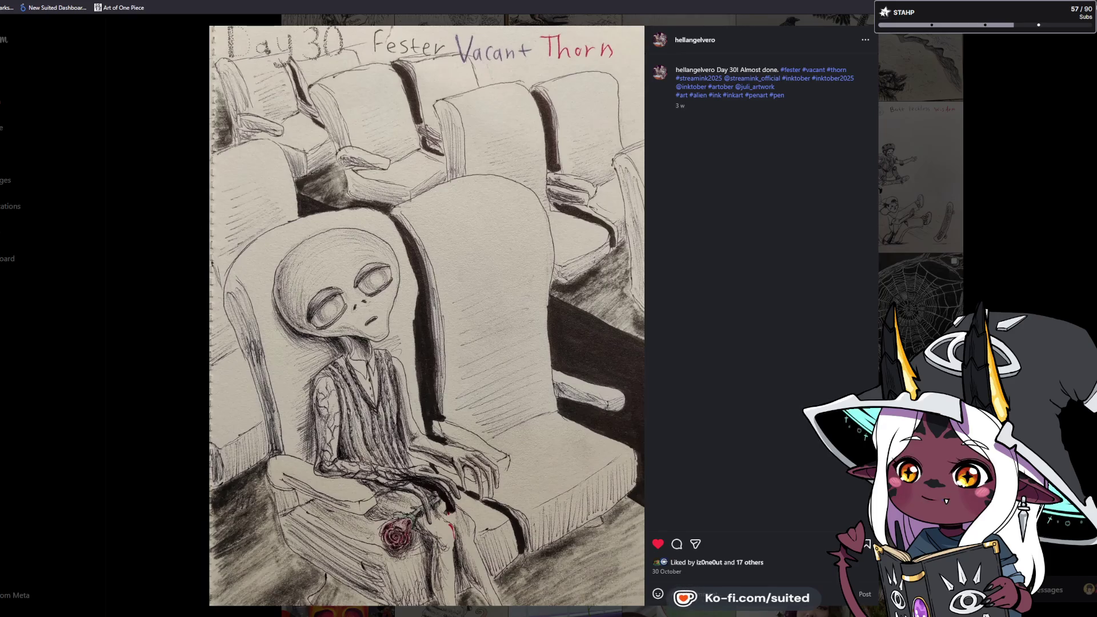
{"action": "key", "text": "Right"}
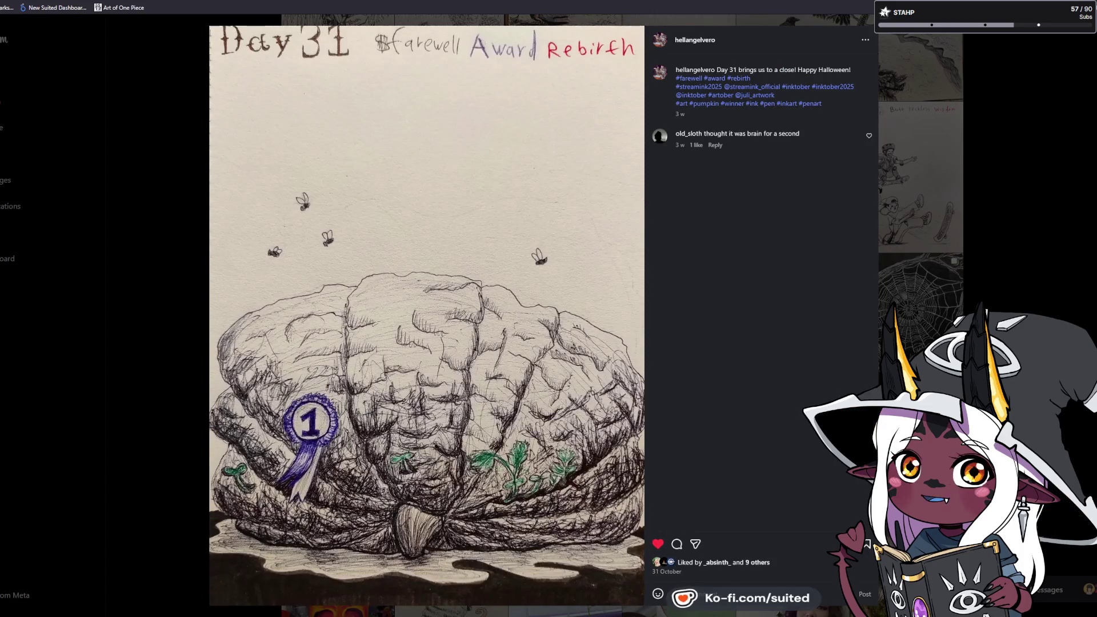
{"action": "left_click", "coordinate": [1023, 242]}
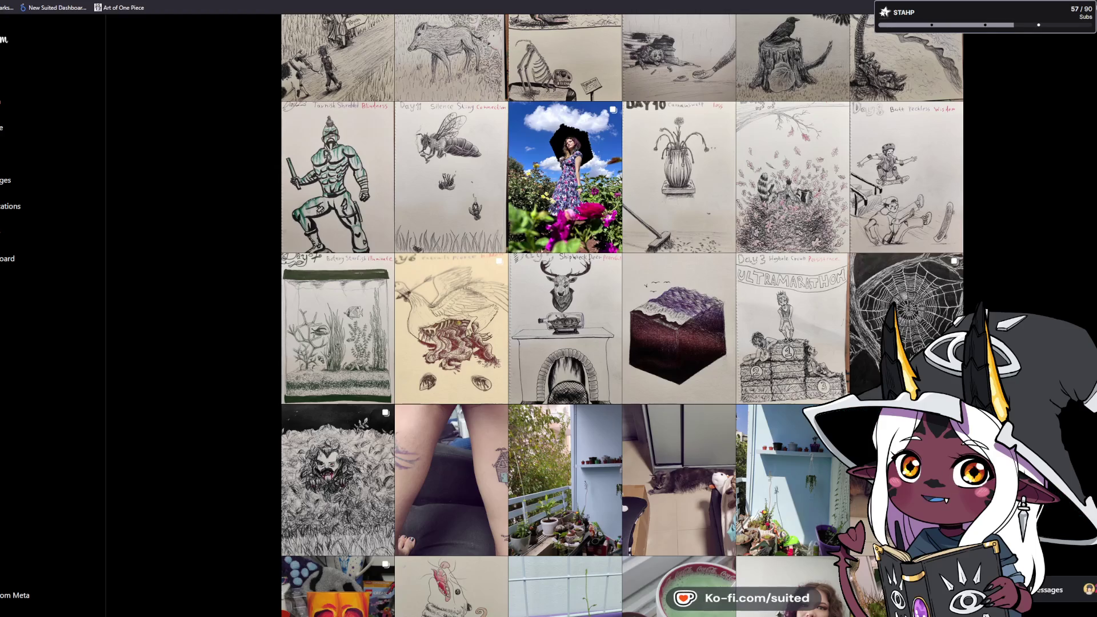
- Scroll down the Instagram profile grid to the Deadpool drawings
{"action": "scroll", "coordinate": [622, 315], "scroll_direction": "down", "scroll_amount": 1}
{"action": "scroll", "coordinate": [622, 315], "scroll_direction": "down", "scroll_amount": 2}
{"action": "scroll", "coordinate": [622, 315], "scroll_direction": "down", "scroll_amount": 2}
{"action": "scroll", "coordinate": [622, 315], "scroll_direction": "down", "scroll_amount": 1}
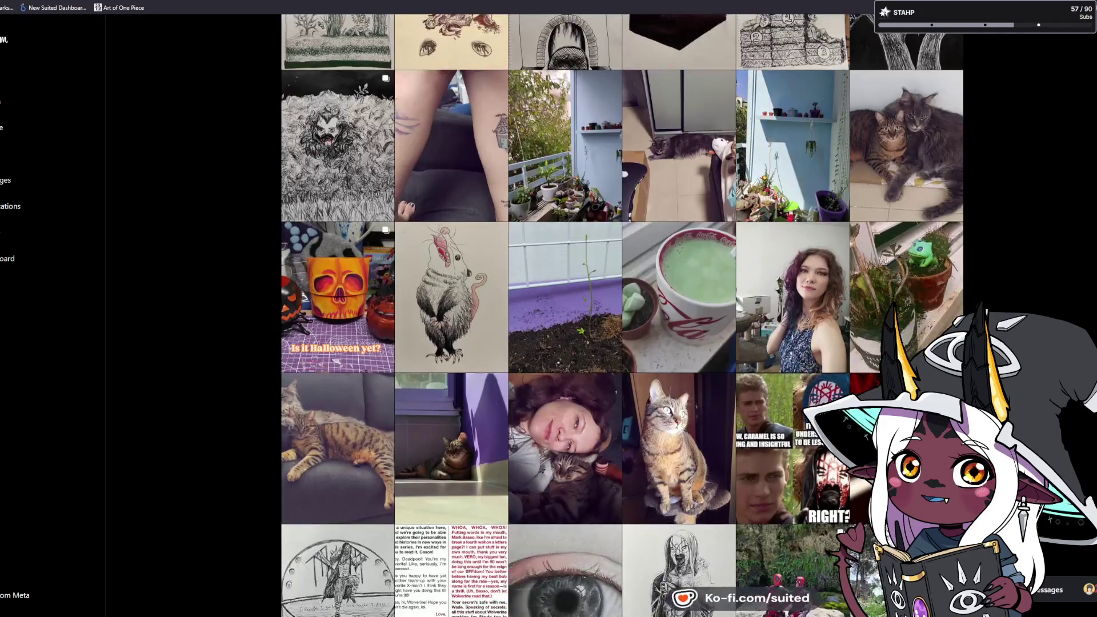
{"action": "scroll", "coordinate": [1040, 252], "scroll_direction": "down", "scroll_amount": 2}
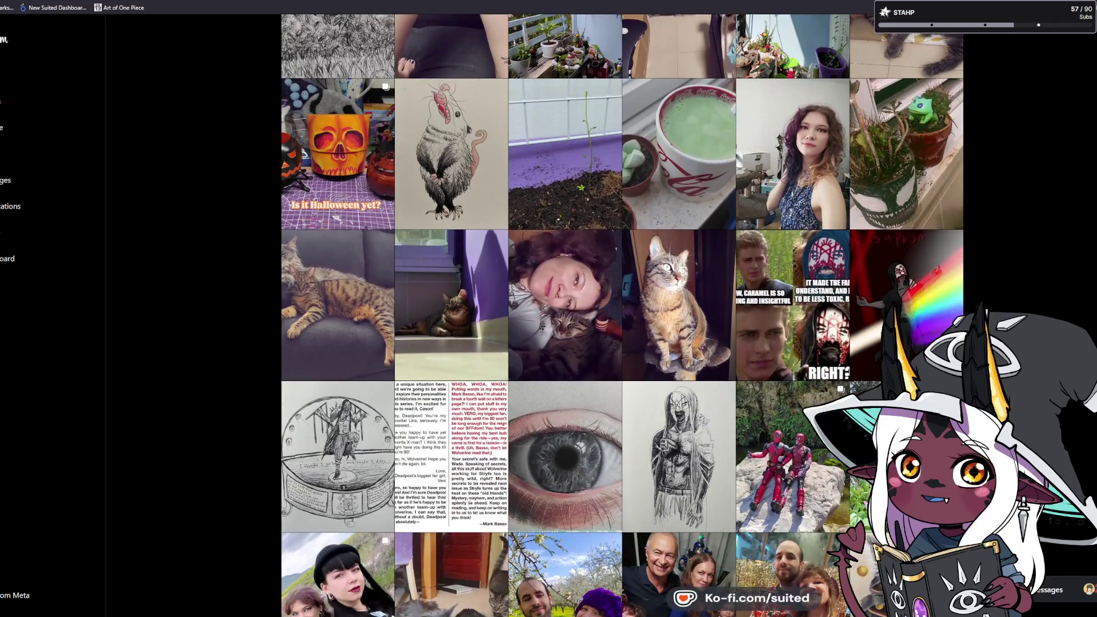
{"action": "scroll", "coordinate": [622, 315], "scroll_direction": "down", "scroll_amount": 2}
{"action": "scroll", "coordinate": [622, 316], "scroll_direction": "down", "scroll_amount": 1}
{"action": "scroll", "coordinate": [623, 316], "scroll_direction": "down", "scroll_amount": 1}
{"action": "scroll", "coordinate": [622, 315], "scroll_direction": "down", "scroll_amount": 1}
{"action": "scroll", "coordinate": [622, 316], "scroll_direction": "down", "scroll_amount": 3}
{"action": "scroll", "coordinate": [622, 316], "scroll_direction": "down", "scroll_amount": 1}
{"action": "scroll", "coordinate": [622, 316], "scroll_direction": "down", "scroll_amount": 2}
{"action": "scroll", "coordinate": [622, 315], "scroll_direction": "down", "scroll_amount": 1}
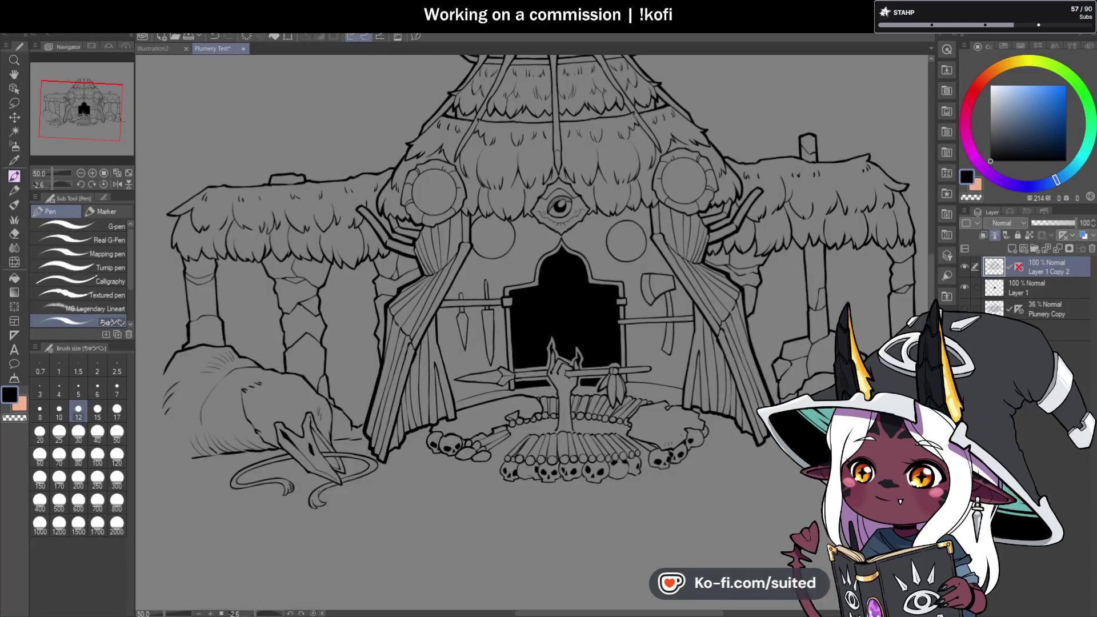
- Zoom in on the central hut, undo a step, and erase the circle's lower-left arc
{"action": "scroll", "coordinate": [625, 211], "scroll_direction": "down", "scroll_amount": 2}
{"action": "scroll", "coordinate": [625, 211], "scroll_direction": "up", "scroll_amount": 2}
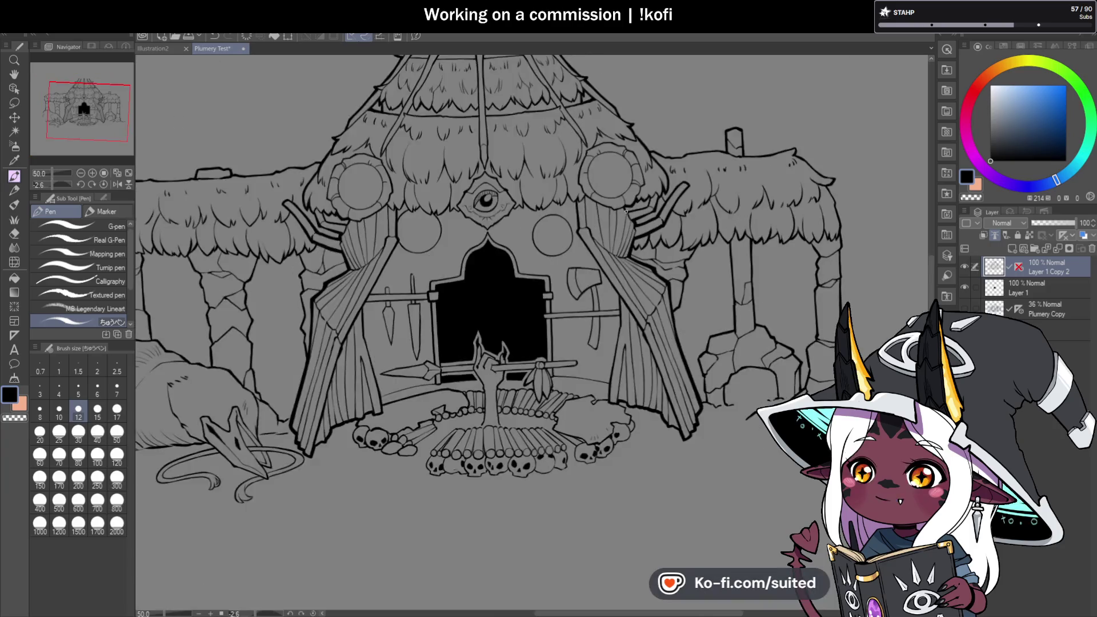
{"action": "scroll", "coordinate": [567, 277], "scroll_direction": "down", "scroll_amount": 1}
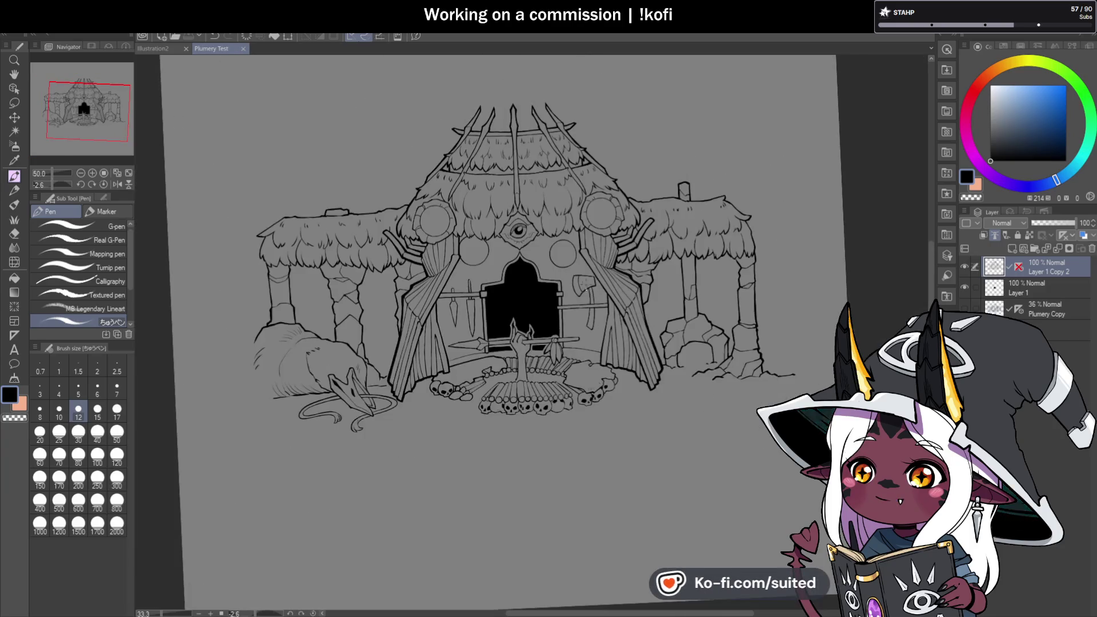
{"action": "scroll", "coordinate": [568, 276], "scroll_direction": "up", "scroll_amount": 2}
{"action": "scroll", "coordinate": [472, 252], "scroll_direction": "up", "scroll_amount": 2}
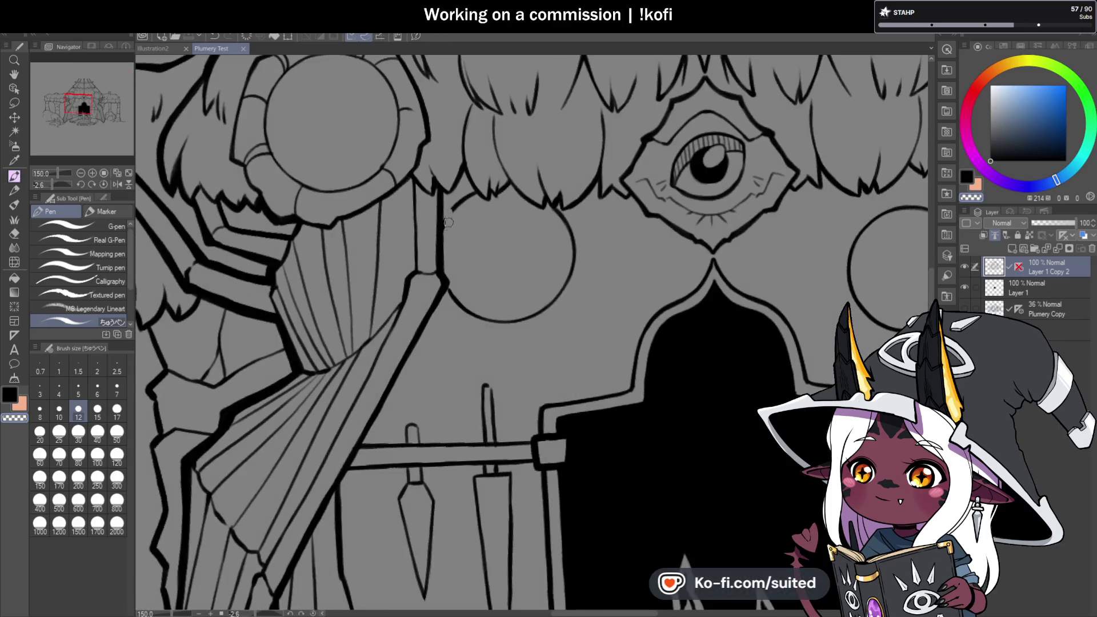
{"action": "key", "text": "ctrl+z"}
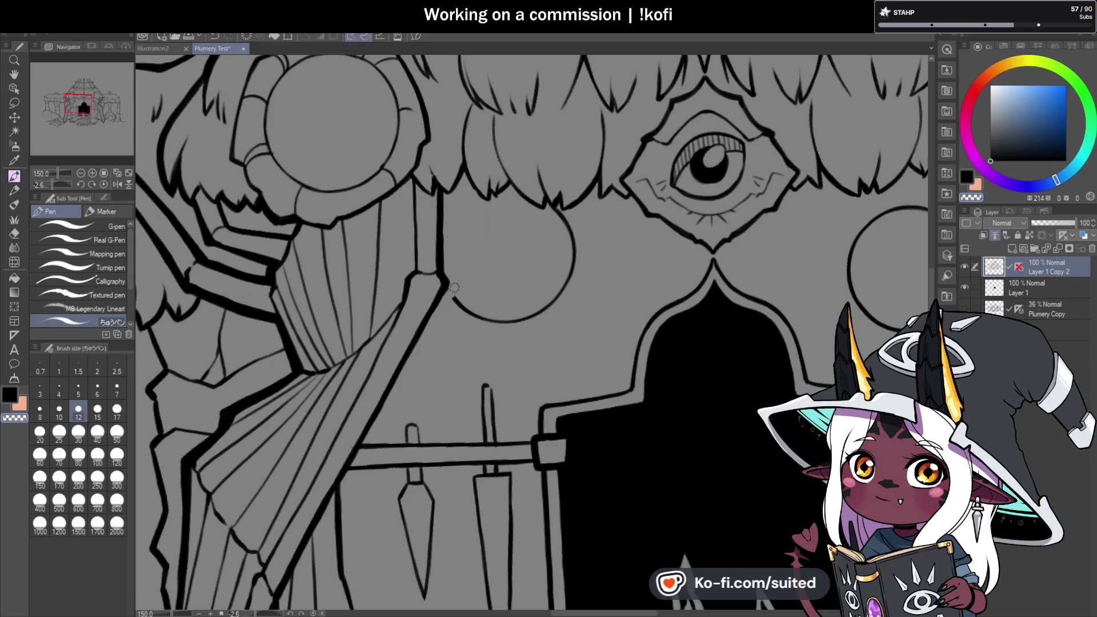
{"action": "mouse_move", "coordinate": [455, 298]}
{"action": "left_mouse_down"}
{"action": "mouse_move", "coordinate": [518, 311]}
{"action": "mouse_move", "coordinate": [557, 298]}
{"action": "mouse_move", "coordinate": [572, 257]}
{"action": "mouse_move", "coordinate": [555, 212]}
{"action": "mouse_move", "coordinate": [579, 257]}
{"action": "left_mouse_up"}
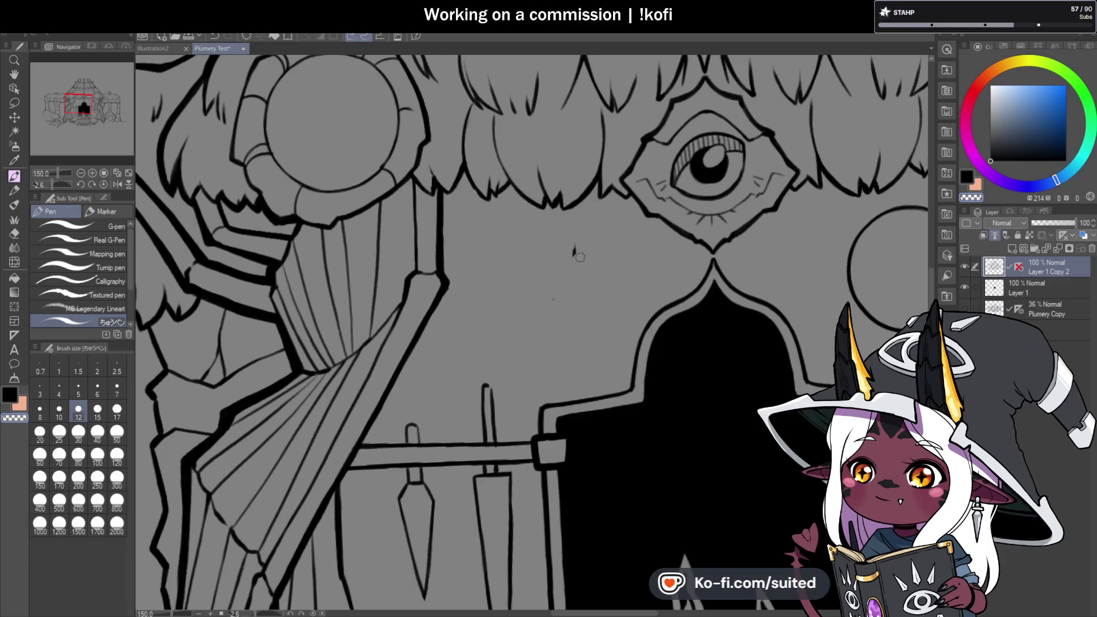
- Ink a bolder outline along the central roof's thatch fringe and save the file
{"action": "scroll", "coordinate": [457, 176], "scroll_direction": "up", "scroll_amount": 4}
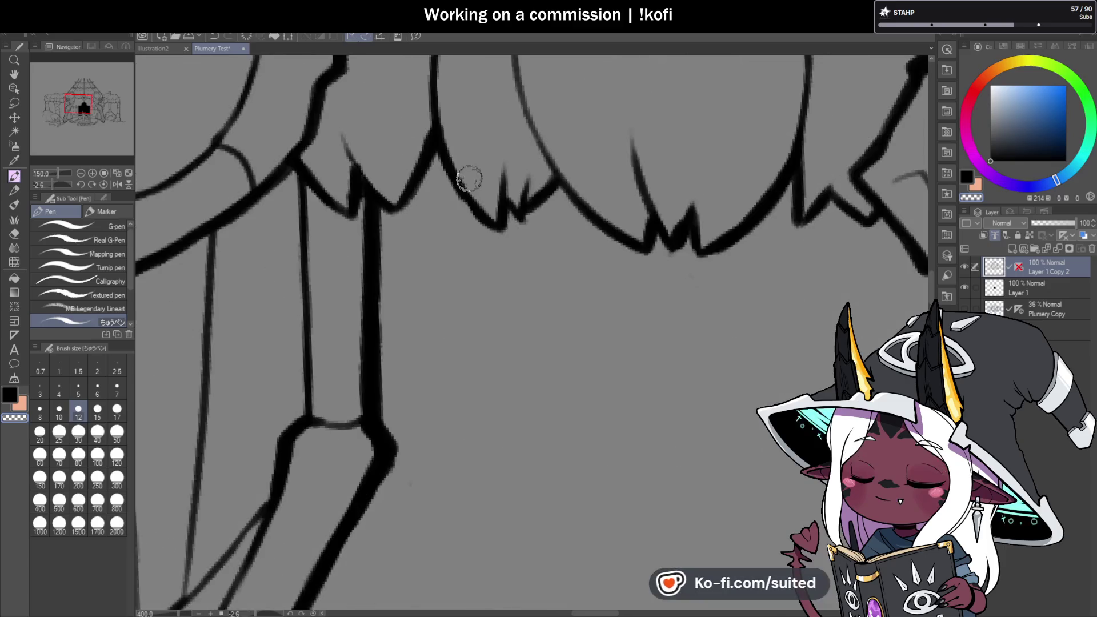
{"action": "mouse_move", "coordinate": [472, 210]}
{"action": "left_mouse_down"}
{"action": "mouse_move", "coordinate": [509, 221]}
{"action": "mouse_move", "coordinate": [554, 184]}
{"action": "mouse_move", "coordinate": [625, 237]}
{"action": "left_mouse_up"}
{"action": "scroll", "coordinate": [624, 237], "scroll_direction": "down", "scroll_amount": 4}
{"action": "scroll", "coordinate": [686, 274], "scroll_direction": "down", "scroll_amount": 3}
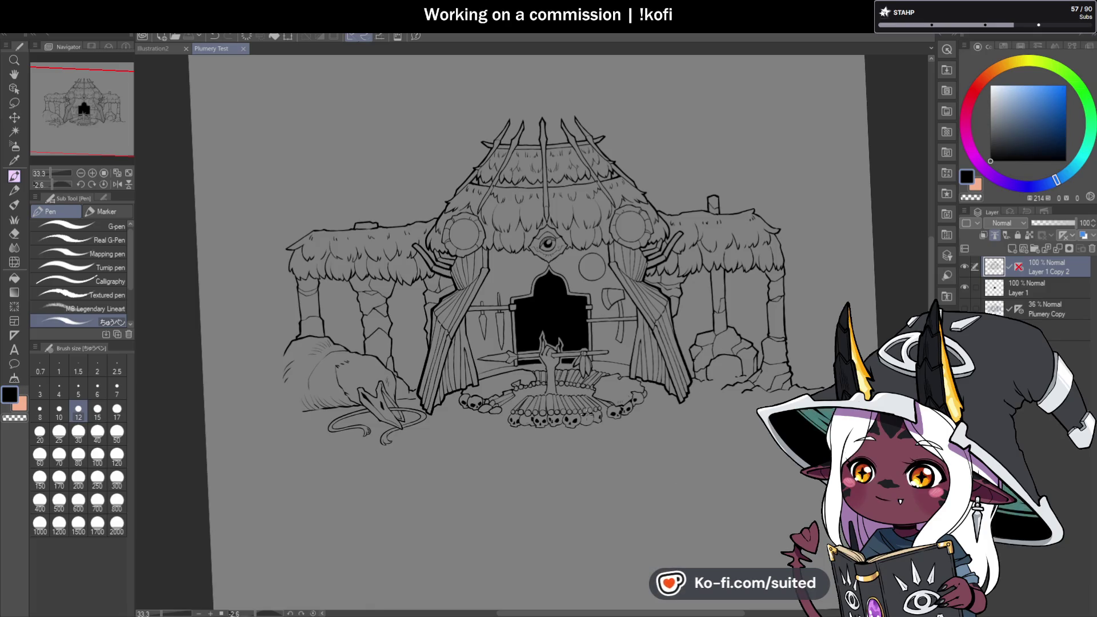
{"action": "scroll", "coordinate": [542, 357], "scroll_direction": "up", "scroll_amount": 3}
{"action": "scroll", "coordinate": [541, 357], "scroll_direction": "up", "scroll_amount": 2}
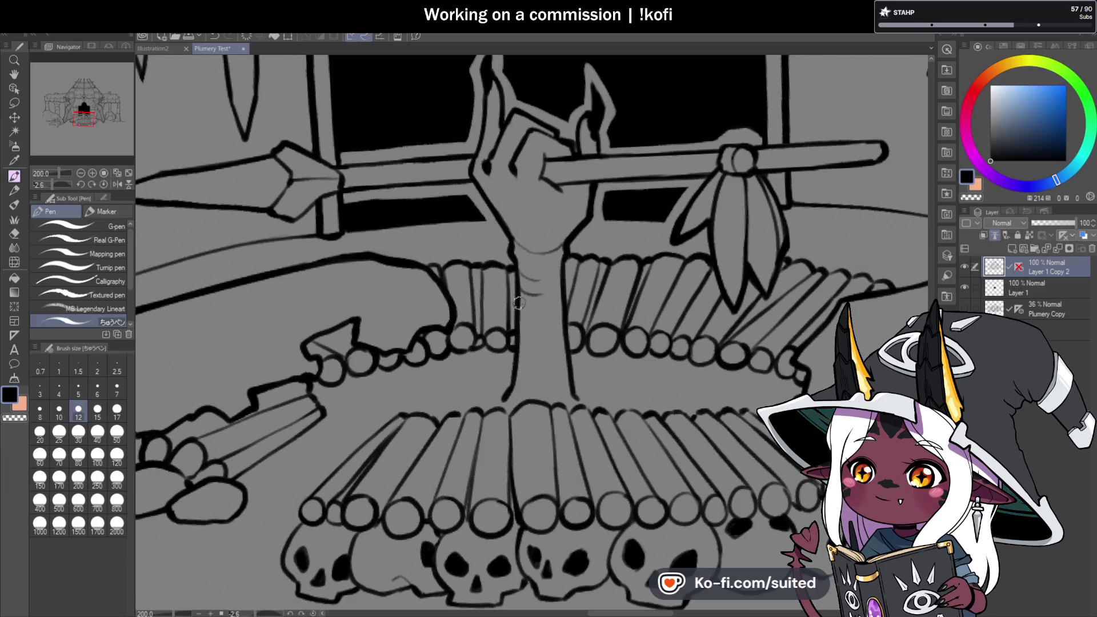
{"action": "scroll", "coordinate": [518, 303], "scroll_direction": "down", "scroll_amount": 3}
{"action": "scroll", "coordinate": [620, 368], "scroll_direction": "down", "scroll_amount": 2}
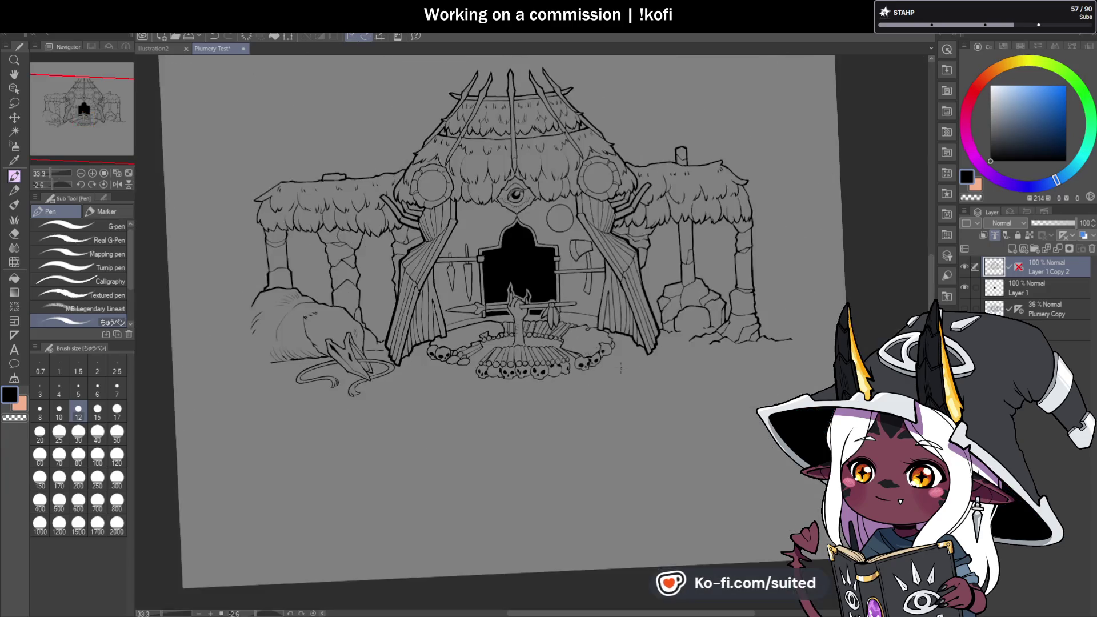
{"action": "key", "text": "ctrl+s"}
{"action": "scroll", "coordinate": [580, 326], "scroll_direction": "up", "scroll_amount": 1}
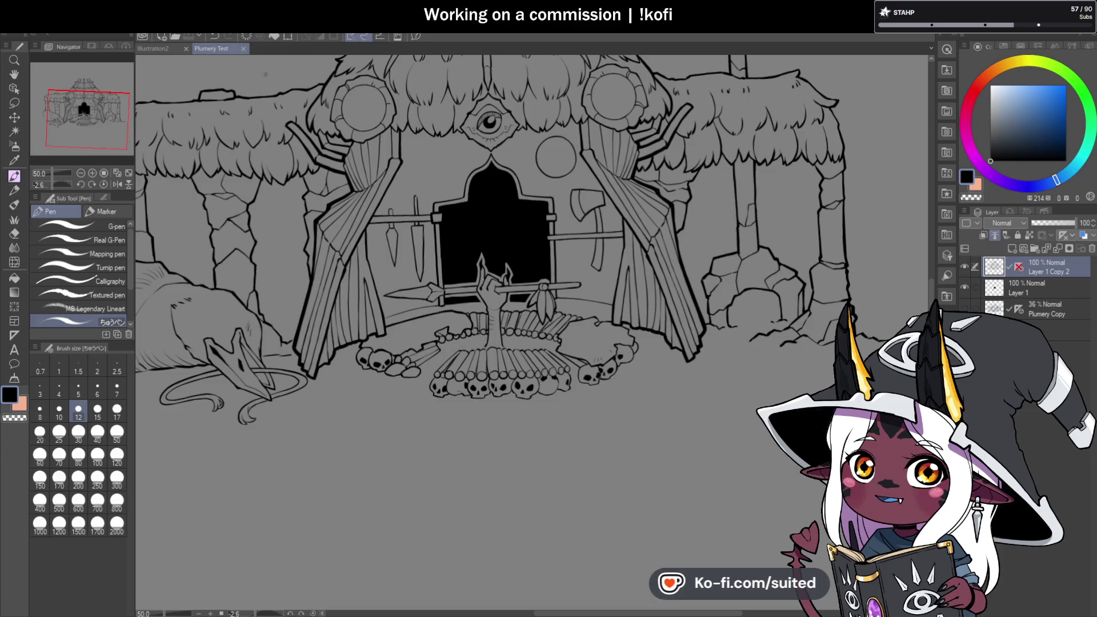
- Zoom into the left stone pillars and add small hatch strokes to one pillar
{"action": "scroll", "coordinate": [219, 89], "scroll_direction": "down", "scroll_amount": 2}
{"action": "scroll", "coordinate": [219, 89], "scroll_direction": "down", "scroll_amount": 1}
{"action": "scroll", "coordinate": [428, 216], "scroll_direction": "up", "scroll_amount": 3}
{"action": "scroll", "coordinate": [428, 217], "scroll_direction": "up", "scroll_amount": 1}
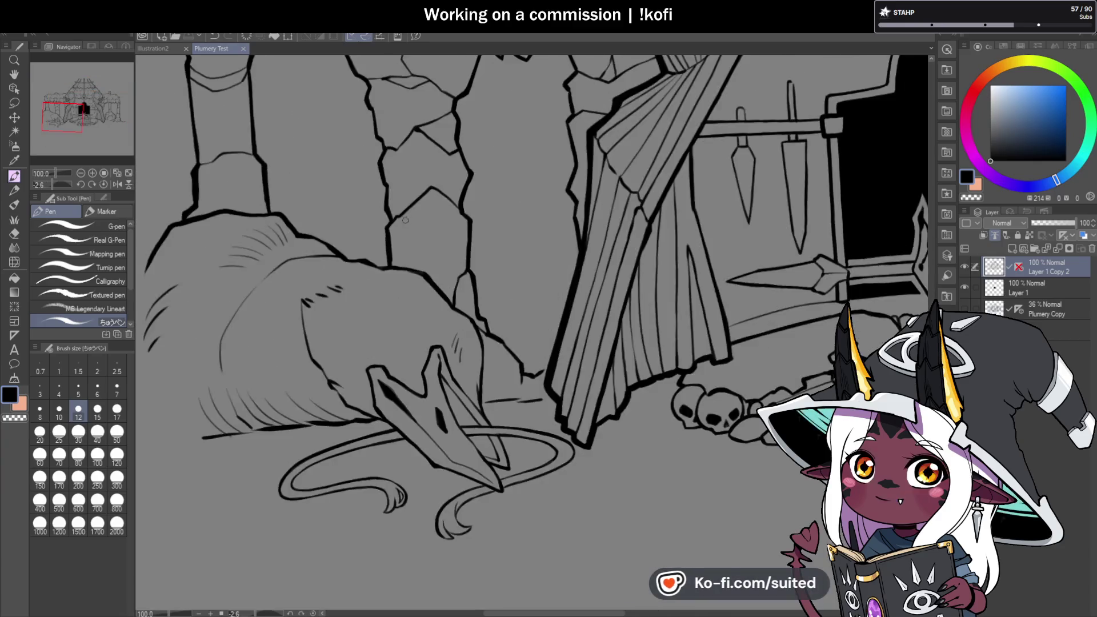
{"action": "left_click_drag", "start_coordinate": [397, 234], "coordinate": [404, 256]}
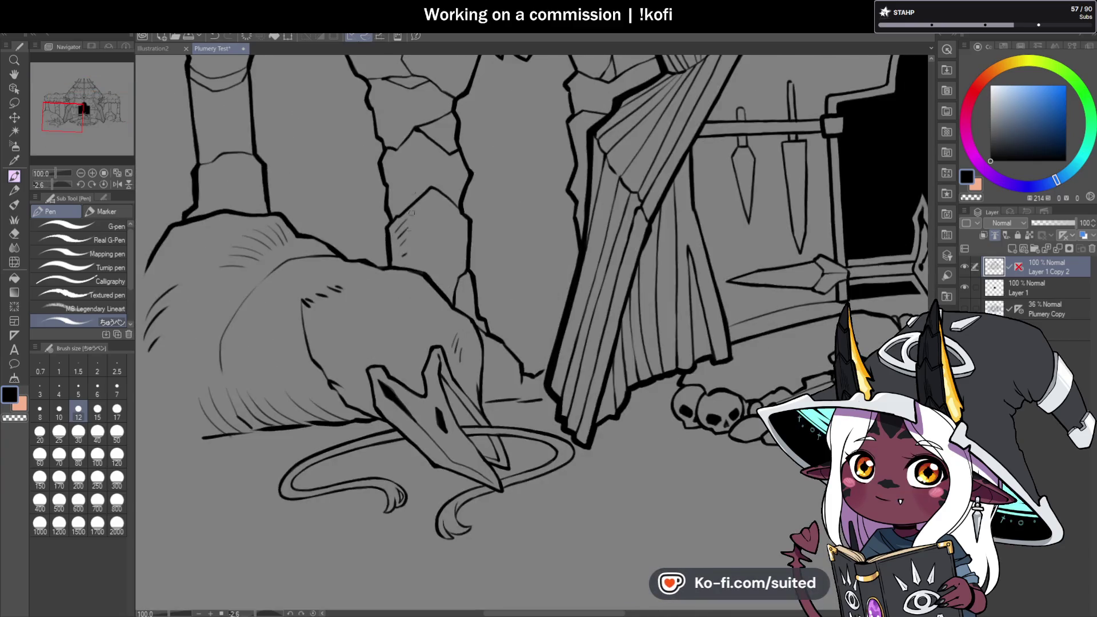
{"action": "scroll", "coordinate": [412, 218], "scroll_direction": "up", "scroll_amount": 1}
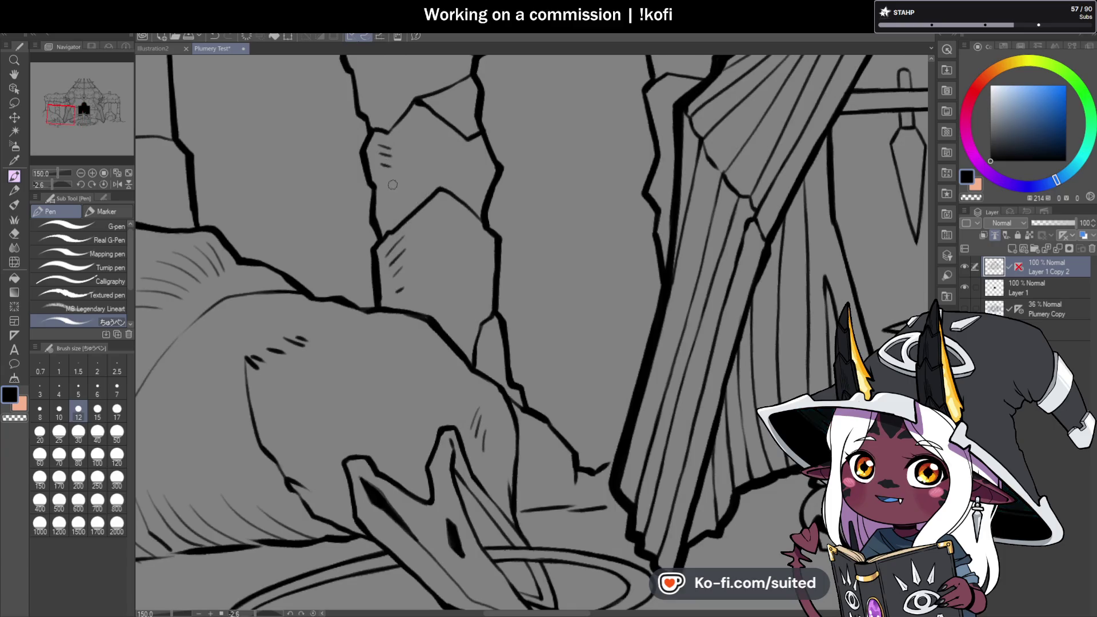
{"action": "scroll", "coordinate": [393, 184], "scroll_direction": "down", "scroll_amount": 3}
{"action": "scroll", "coordinate": [384, 148], "scroll_direction": "up", "scroll_amount": 3}
- Add two more short texture strokes to the left pillars, then zoom out to check
{"action": "left_click_drag", "start_coordinate": [370, 132], "coordinate": [384, 136]}
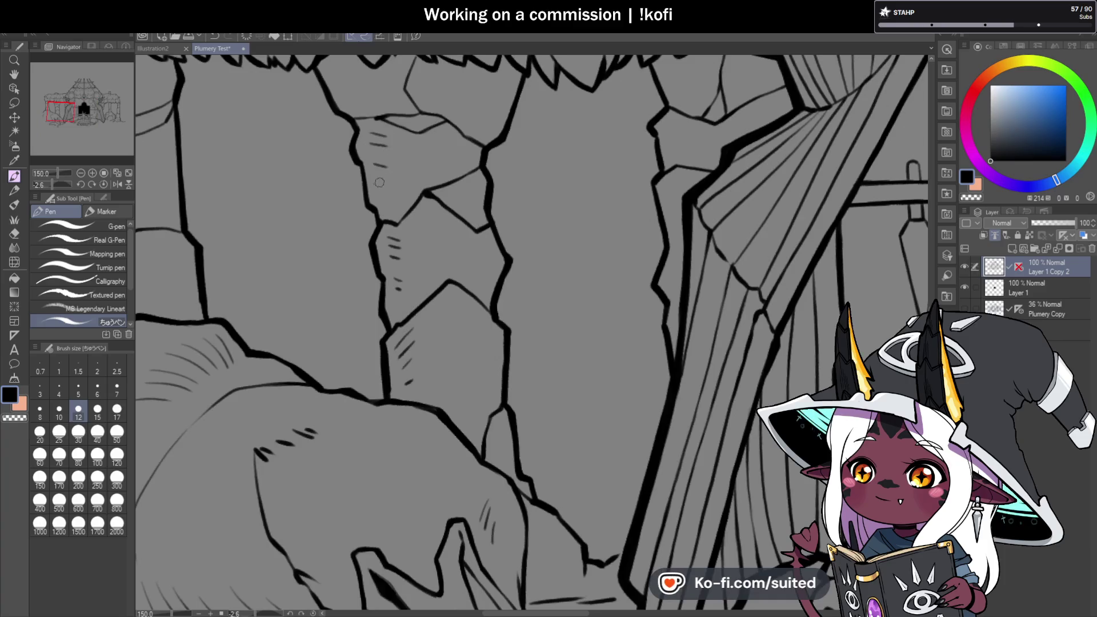
{"action": "scroll", "coordinate": [379, 182], "scroll_direction": "down", "scroll_amount": 1}
{"action": "scroll", "coordinate": [377, 180], "scroll_direction": "down", "scroll_amount": 2}
{"action": "scroll", "coordinate": [366, 174], "scroll_direction": "up", "scroll_amount": 3}
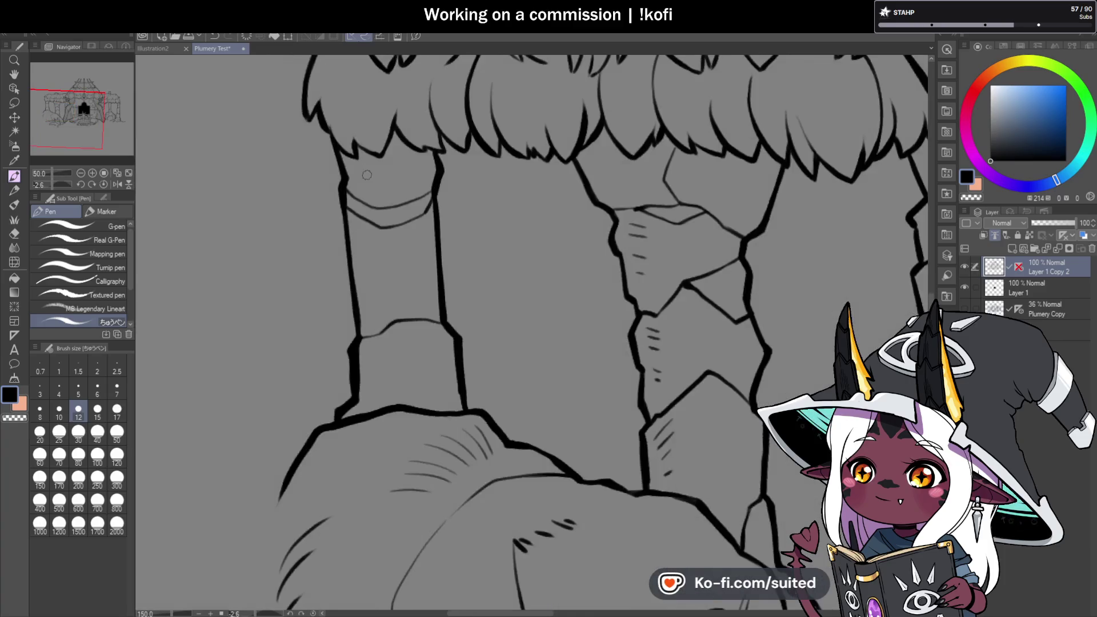
{"action": "left_click_drag", "start_coordinate": [361, 170], "coordinate": [374, 174]}
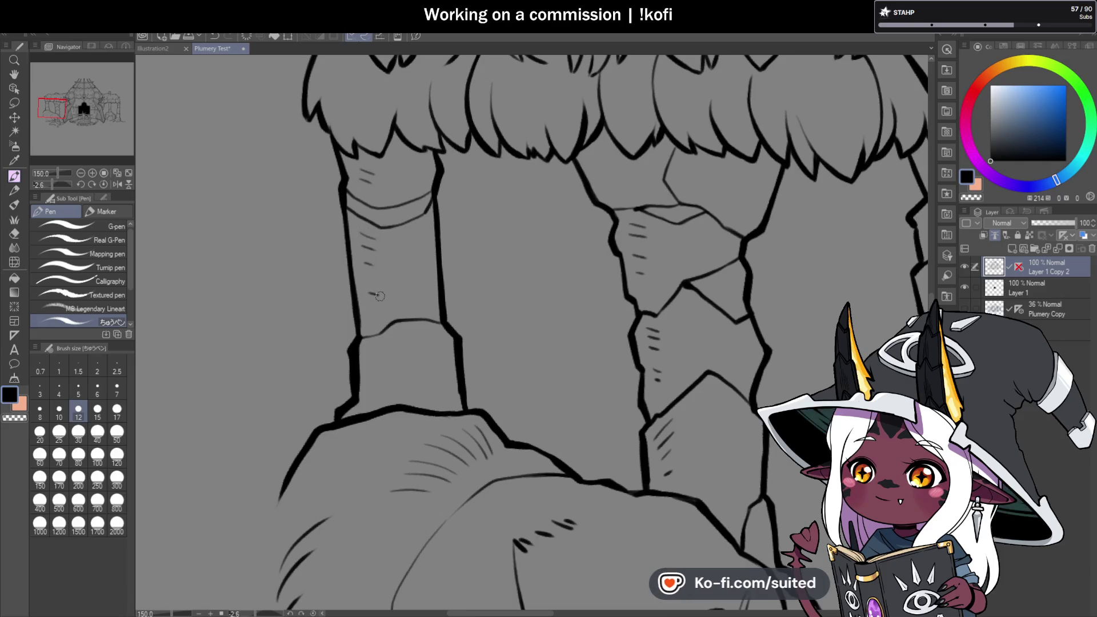
{"action": "scroll", "coordinate": [380, 296], "scroll_direction": "down", "scroll_amount": 2}
{"action": "scroll", "coordinate": [414, 315], "scroll_direction": "down", "scroll_amount": 2}
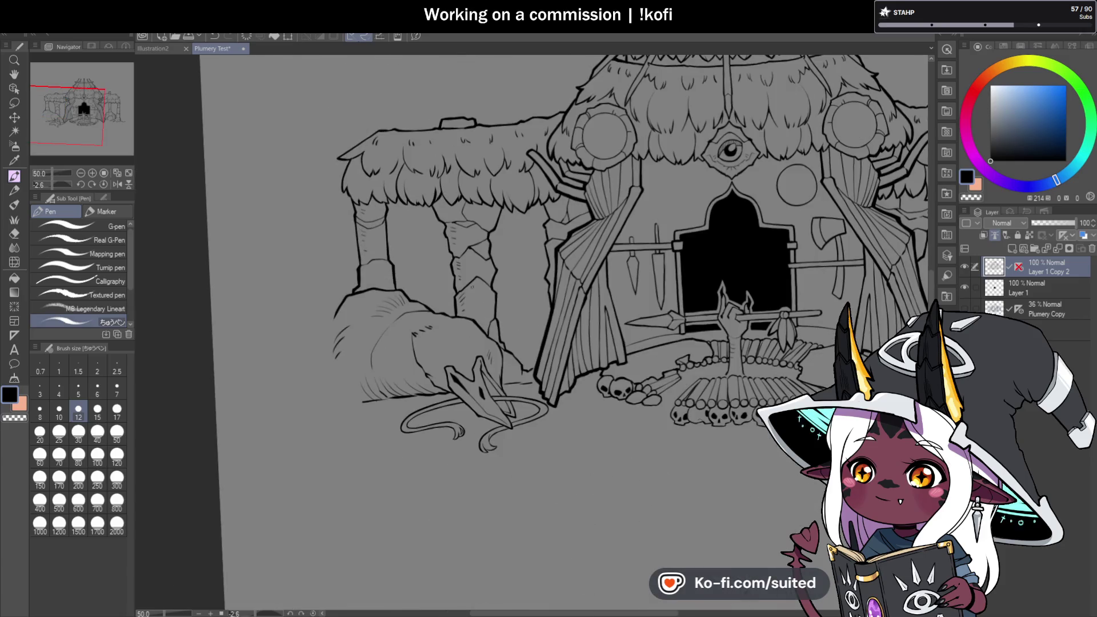
{"action": "scroll", "coordinate": [494, 318], "scroll_direction": "down", "scroll_amount": 1}
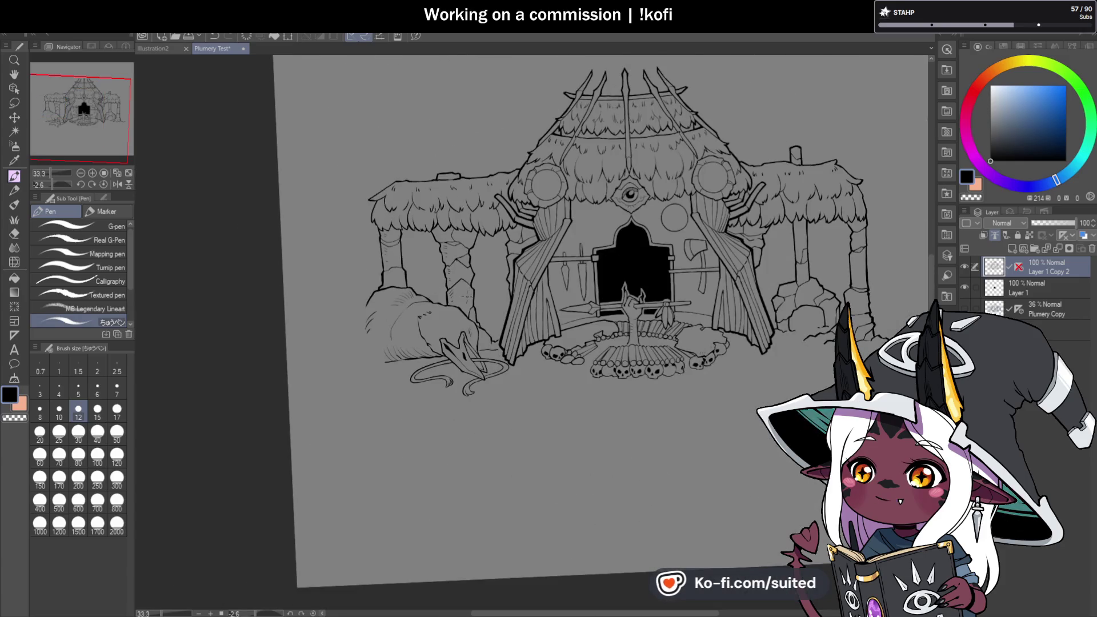
{"action": "scroll", "coordinate": [463, 312], "scroll_direction": "down", "scroll_amount": 1}
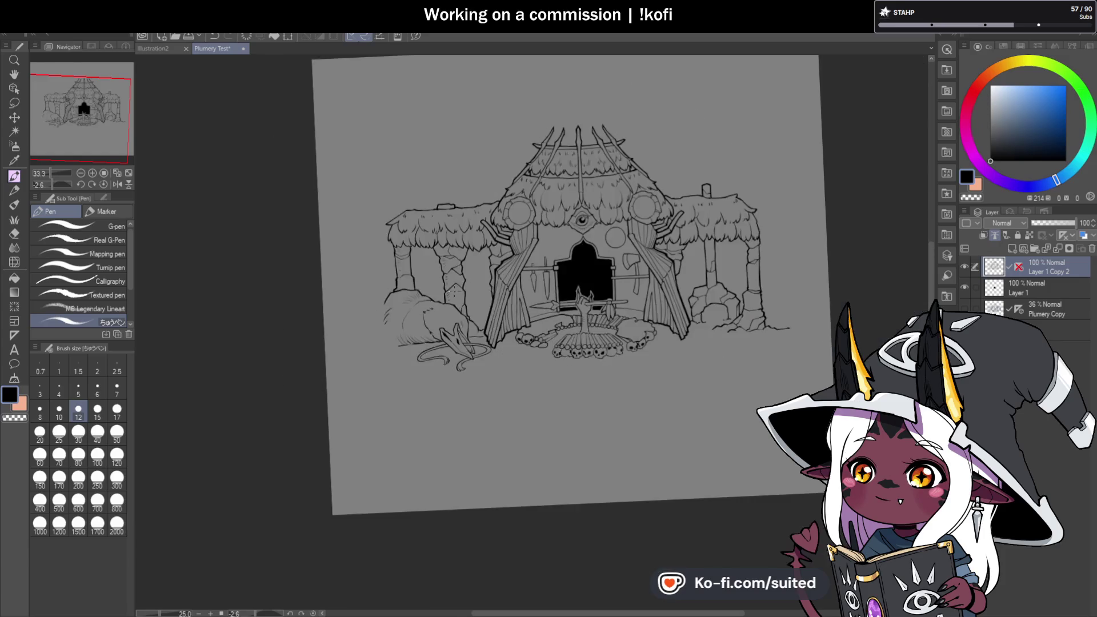
{"action": "scroll", "coordinate": [601, 189], "scroll_direction": "up", "scroll_amount": 2}
{"action": "scroll", "coordinate": [601, 188], "scroll_direction": "up", "scroll_amount": 1}
{"action": "scroll", "coordinate": [601, 188], "scroll_direction": "up", "scroll_amount": 1}
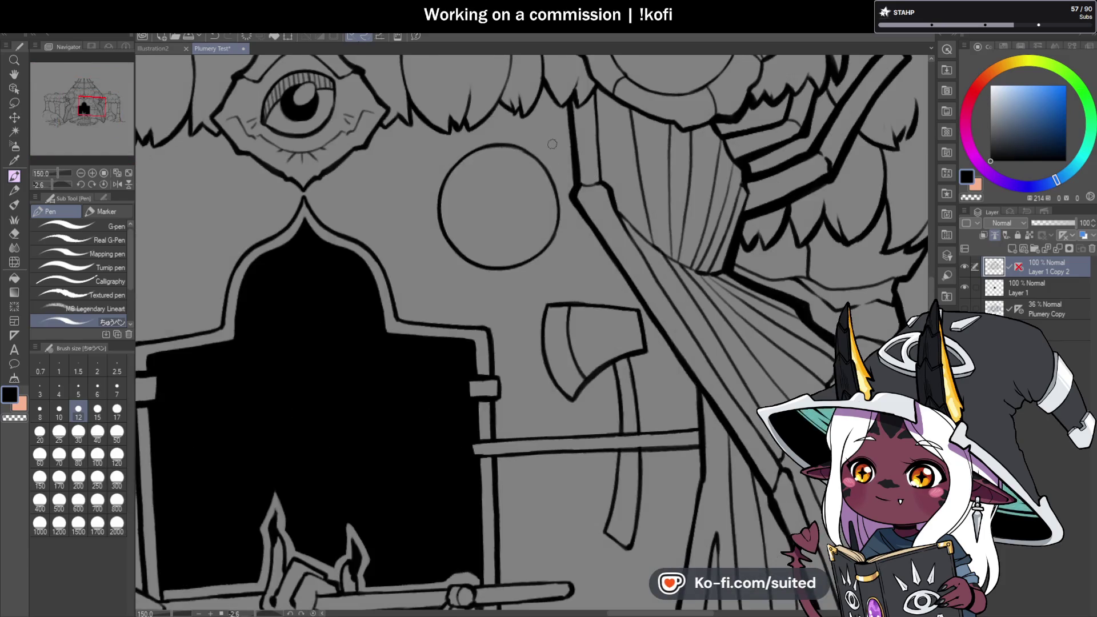
- Lasso and delete the stray circle, deselect, and return to the Pen tool
{"action": "key", "text": "m"}
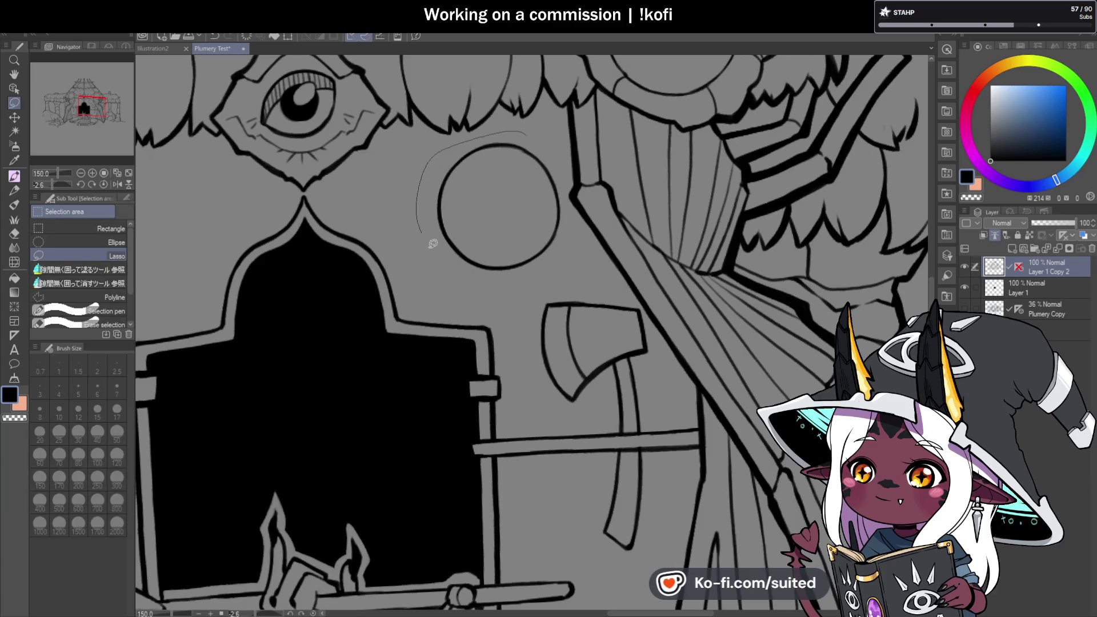
{"action": "left_click_drag", "start_coordinate": [558, 160], "coordinate": [524, 133]}
{"action": "key", "text": "Delete"}
{"action": "key", "text": "ctrl+d"}
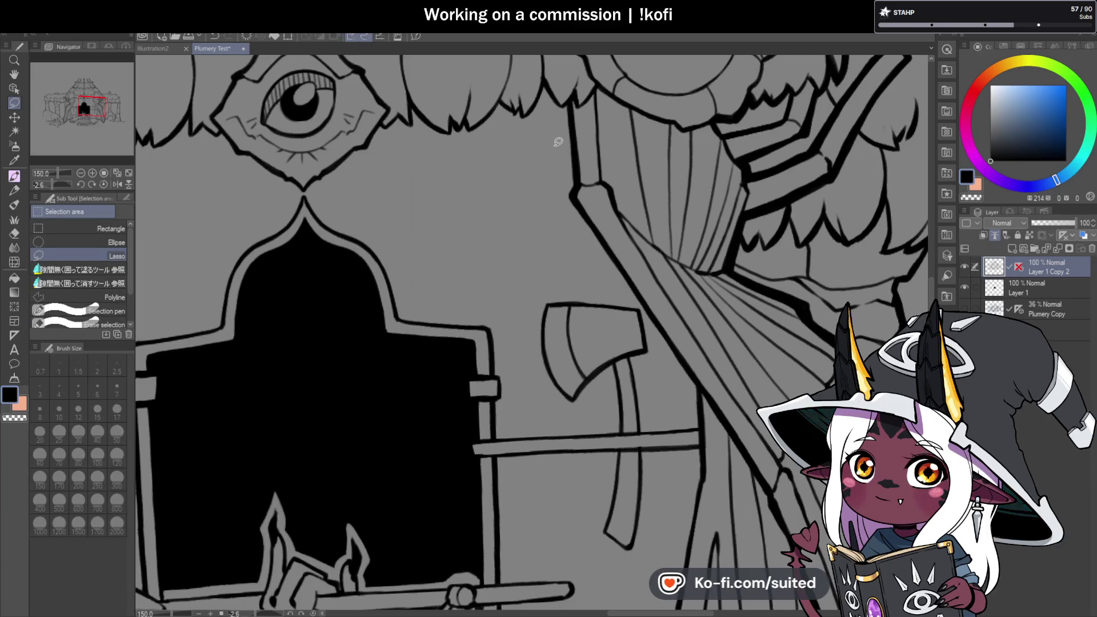
{"action": "key", "text": "p"}
- Save the Plumery Test drawing with Ctrl+S
{"action": "scroll", "coordinate": [537, 183], "scroll_direction": "down", "scroll_amount": 5}
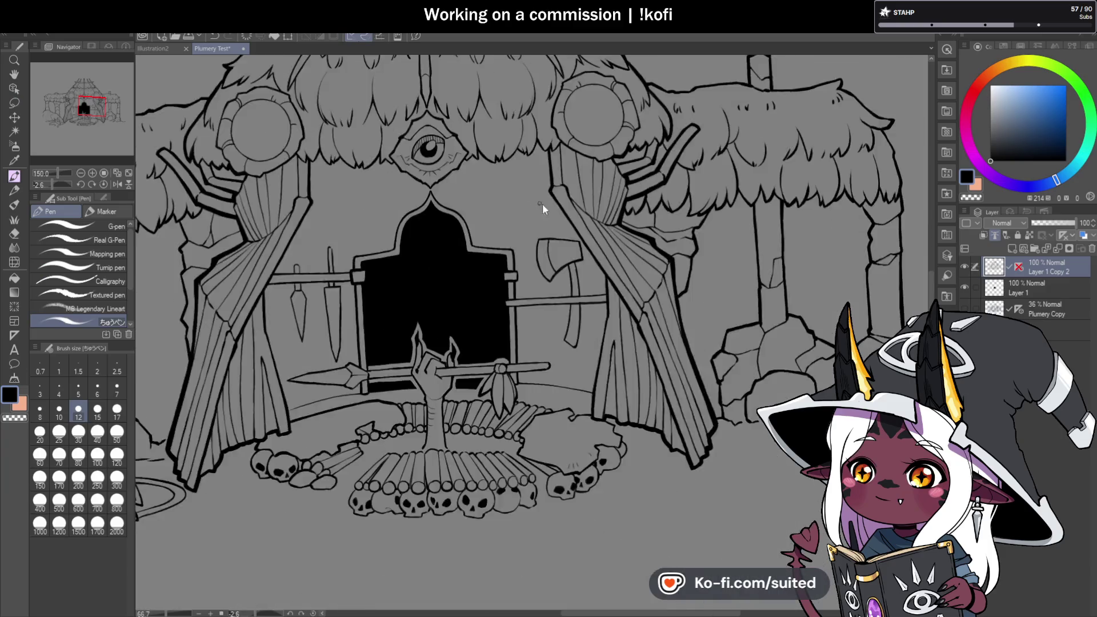
{"action": "scroll", "coordinate": [250, 266], "scroll_direction": "up", "scroll_amount": 3}
{"action": "scroll", "coordinate": [250, 266], "scroll_direction": "up", "scroll_amount": 2}
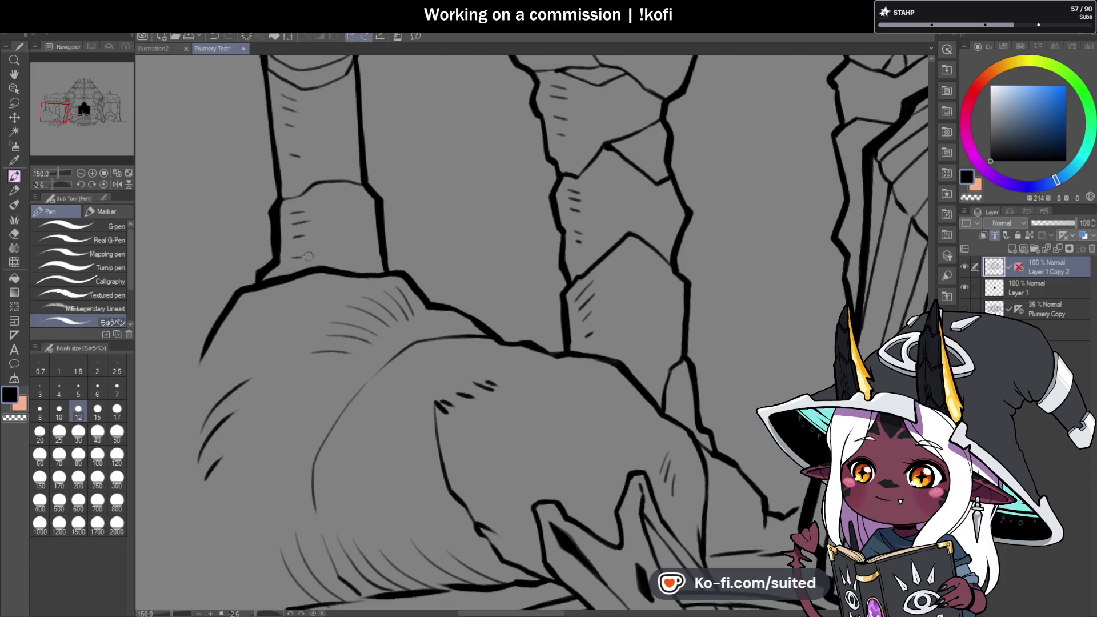
{"action": "scroll", "coordinate": [308, 257], "scroll_direction": "down", "scroll_amount": 4}
{"action": "scroll", "coordinate": [308, 257], "scroll_direction": "down", "scroll_amount": 1}
{"action": "key", "text": "ctrl+s"}
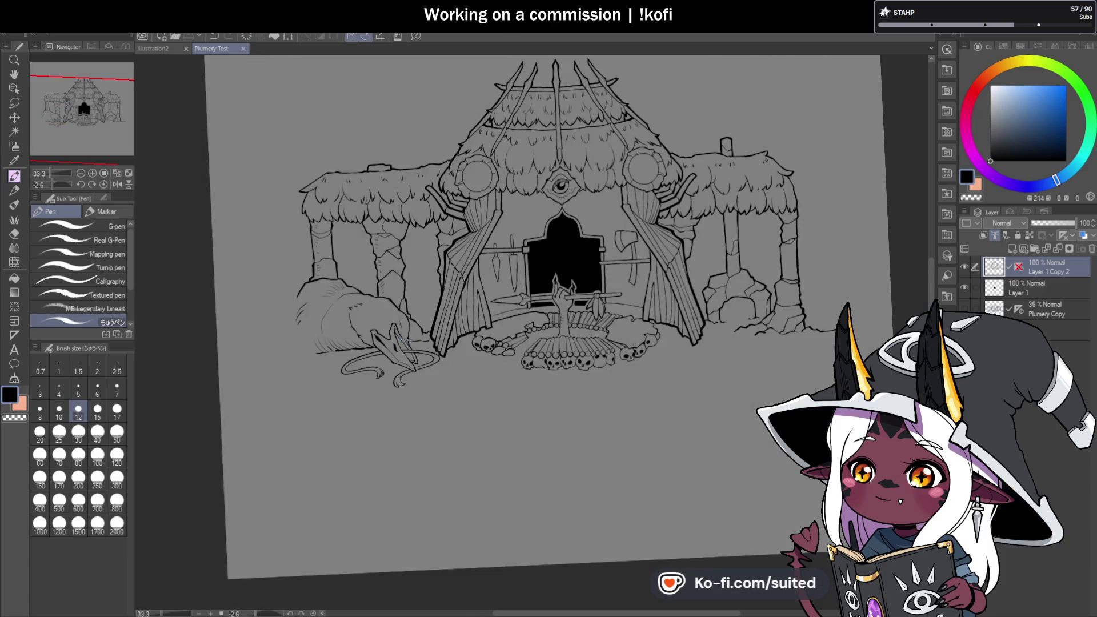
{"action": "scroll", "coordinate": [471, 291], "scroll_direction": "up", "scroll_amount": 2}
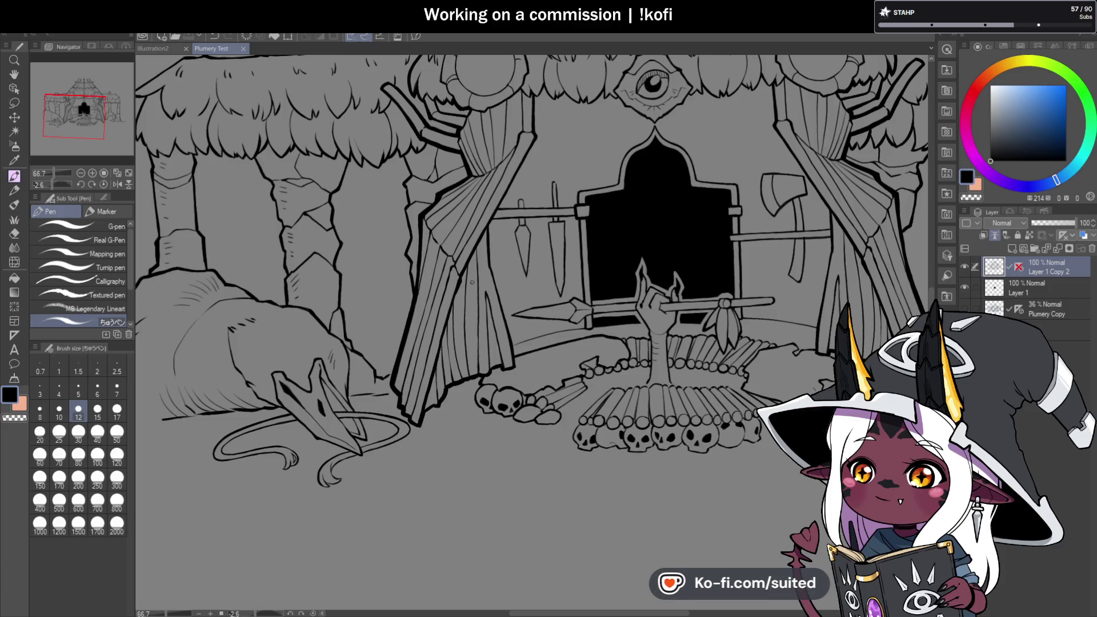
- Erase three hatch marks on the left pillar using the transparent colour
{"action": "scroll", "coordinate": [472, 282], "scroll_direction": "down", "scroll_amount": 1}
{"action": "scroll", "coordinate": [234, 217], "scroll_direction": "up", "scroll_amount": 3}
{"action": "scroll", "coordinate": [308, 140], "scroll_direction": "up", "scroll_amount": 2}
{"action": "key", "text": "c"}
{"action": "left_click_drag", "start_coordinate": [308, 140], "coordinate": [323, 147]}
{"action": "left_click_drag", "start_coordinate": [311, 197], "coordinate": [328, 212]}
{"action": "left_click_drag", "start_coordinate": [321, 254], "coordinate": [330, 268]}
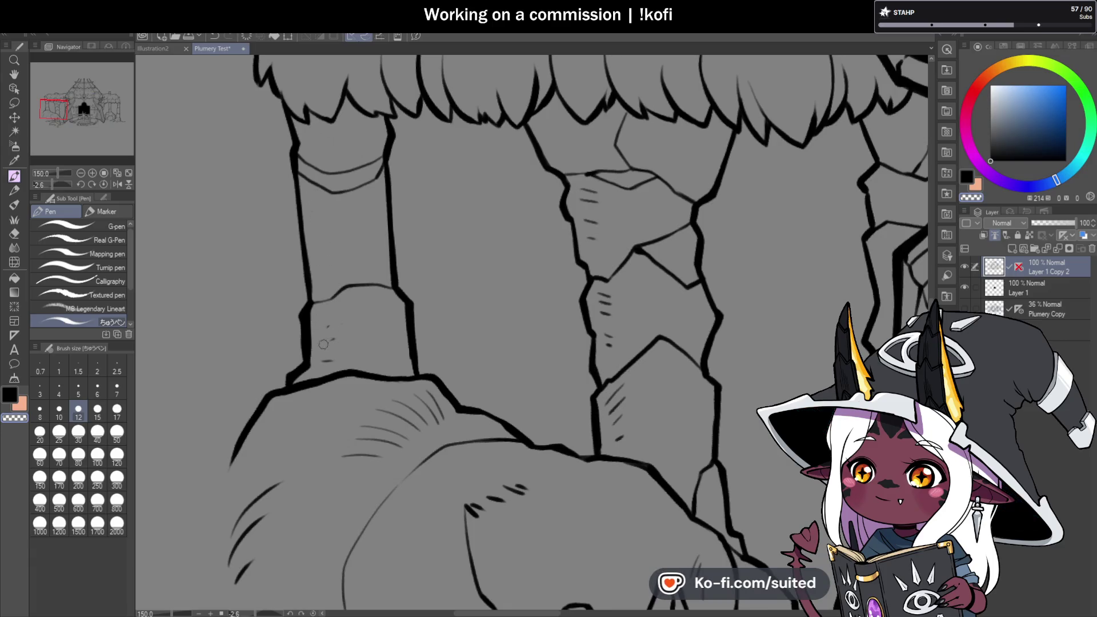
- Pan across the left pillars and undo the last two hatch-mark erasures
{"action": "left_click_drag", "start_coordinate": [343, 337], "coordinate": [240, 360]}
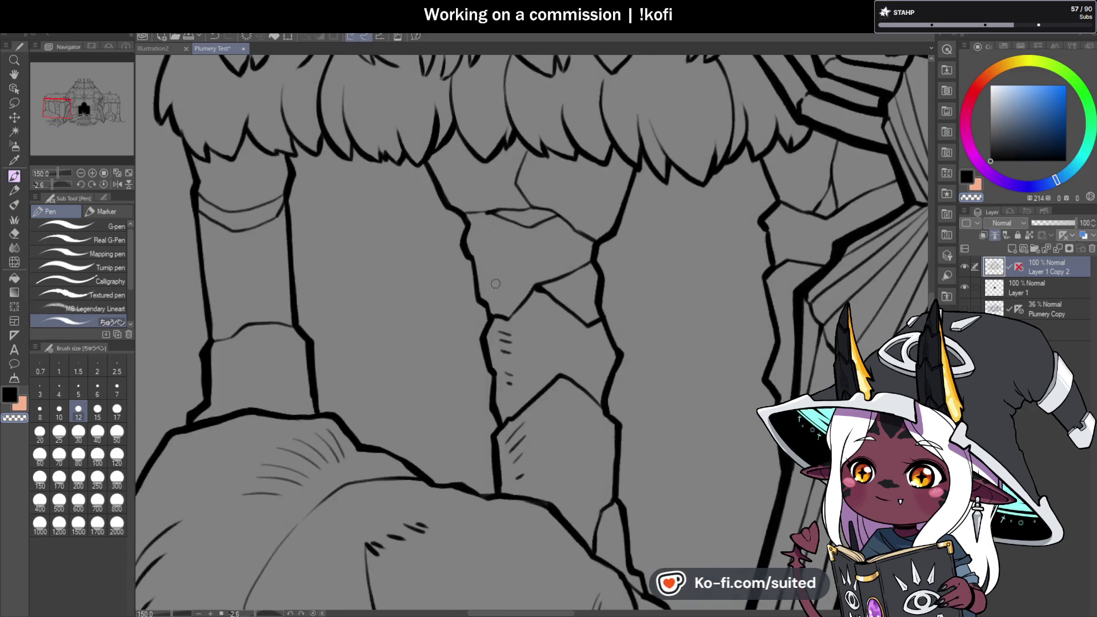
{"action": "key", "text": "ctrl+z"}
{"action": "key", "text": "ctrl+z"}
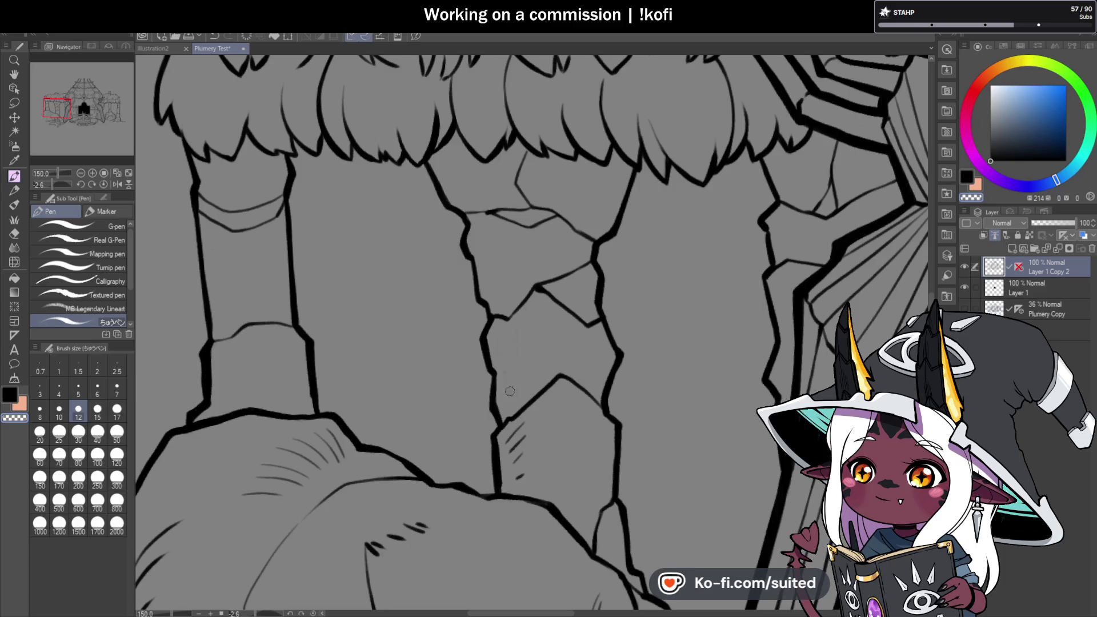
{"action": "scroll", "coordinate": [509, 391], "scroll_direction": "down", "scroll_amount": 1}
{"action": "key", "text": "ctrl+z"}
{"action": "key", "text": "ctrl+z"}
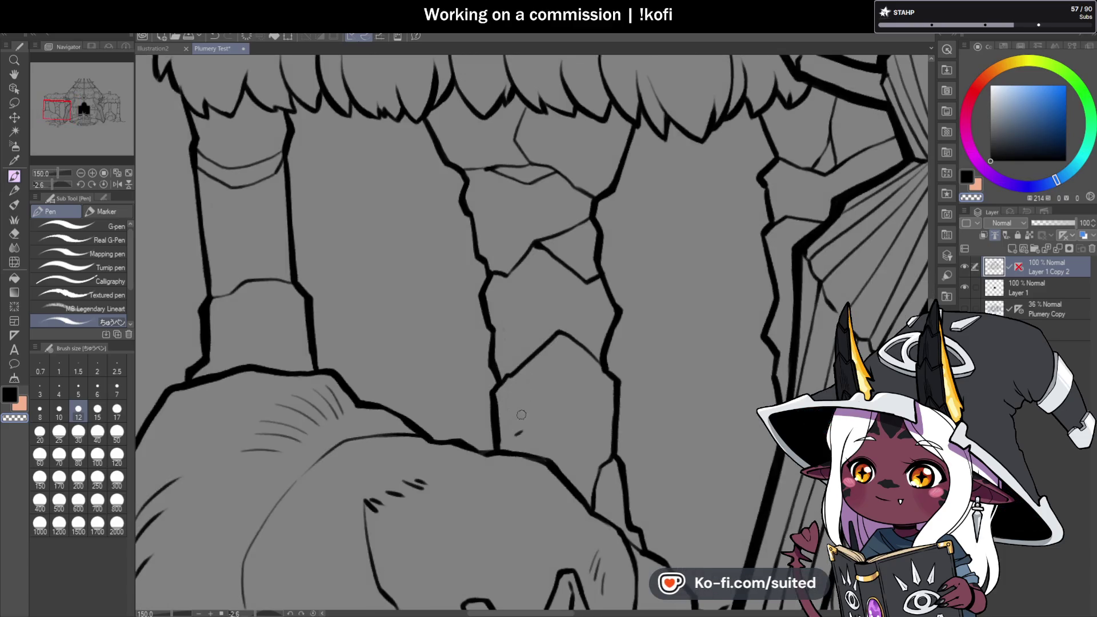
{"action": "scroll", "coordinate": [402, 290], "scroll_direction": "down", "scroll_amount": 5}
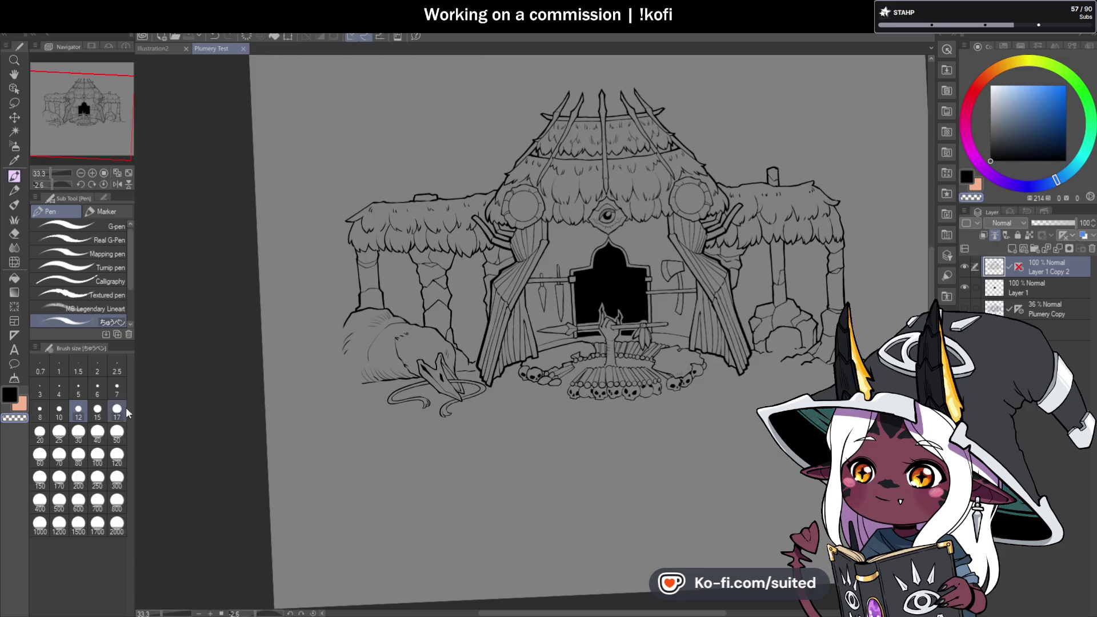
- Enlarge the pen brush to size 50
{"action": "left_click", "coordinate": [116, 432]}
{"action": "scroll", "coordinate": [358, 224], "scroll_direction": "up", "scroll_amount": 1}
{"action": "scroll", "coordinate": [393, 186], "scroll_direction": "up", "scroll_amount": 2}
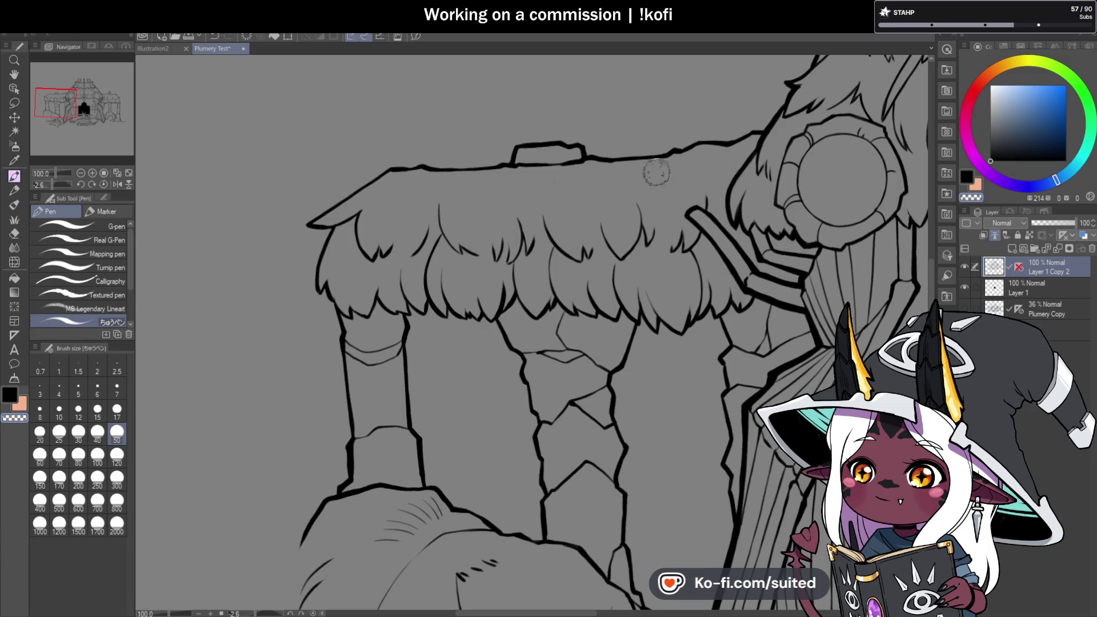
{"action": "scroll", "coordinate": [656, 171], "scroll_direction": "down", "scroll_amount": 3}
{"action": "scroll", "coordinate": [789, 225], "scroll_direction": "up", "scroll_amount": 3}
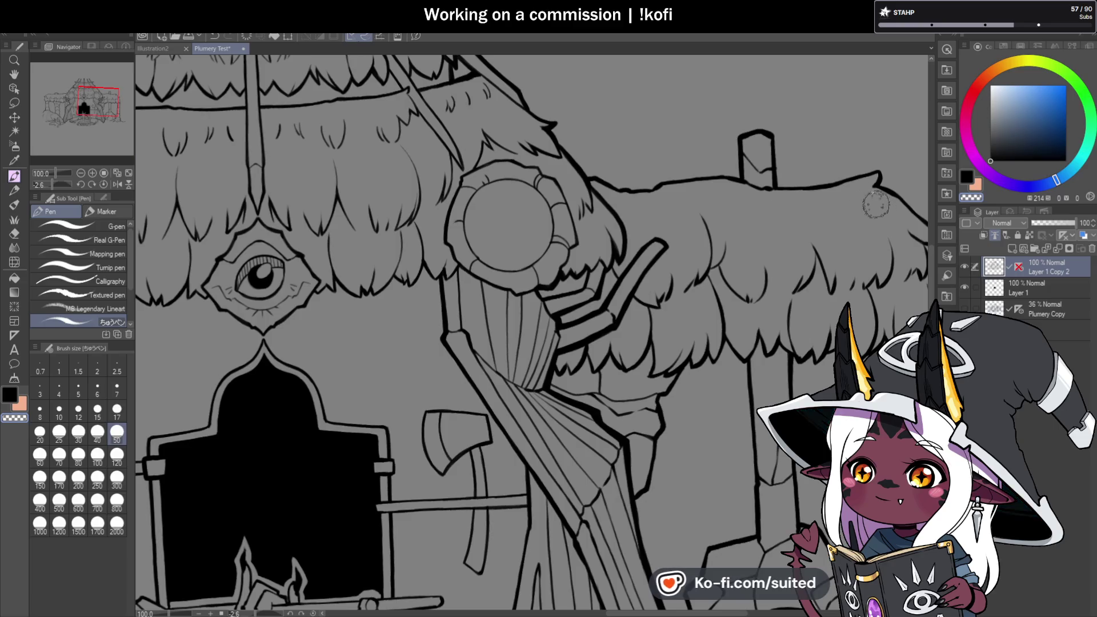
{"action": "scroll", "coordinate": [680, 217], "scroll_direction": "down", "scroll_amount": 3}
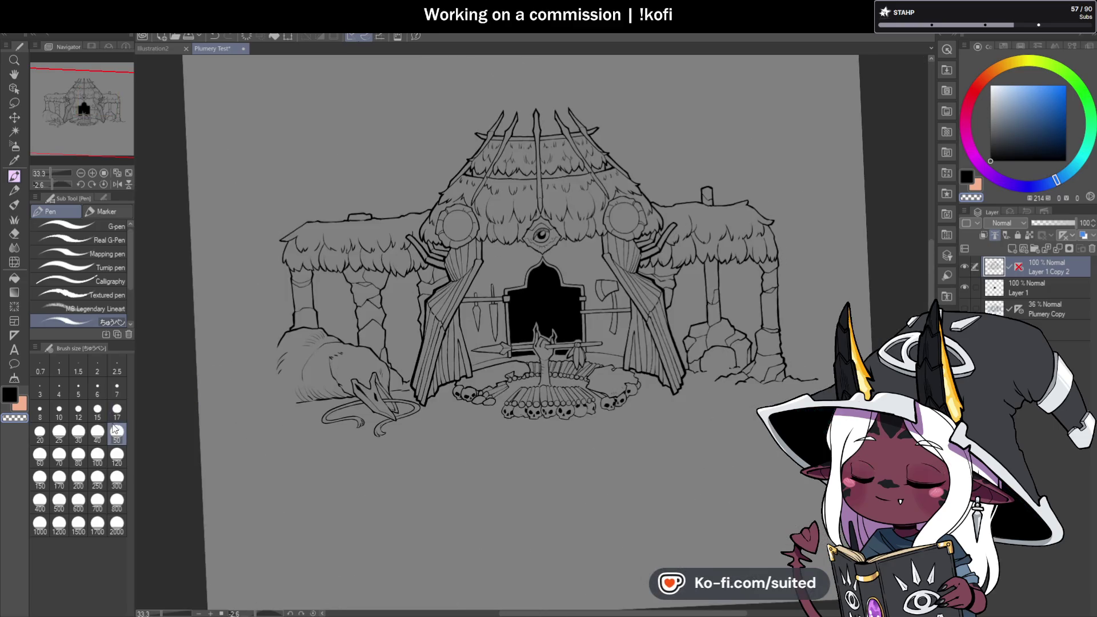
- Return the pen to size 12, undo a trial stroke, and shrink it to 10
{"action": "left_click", "coordinate": [76, 412]}
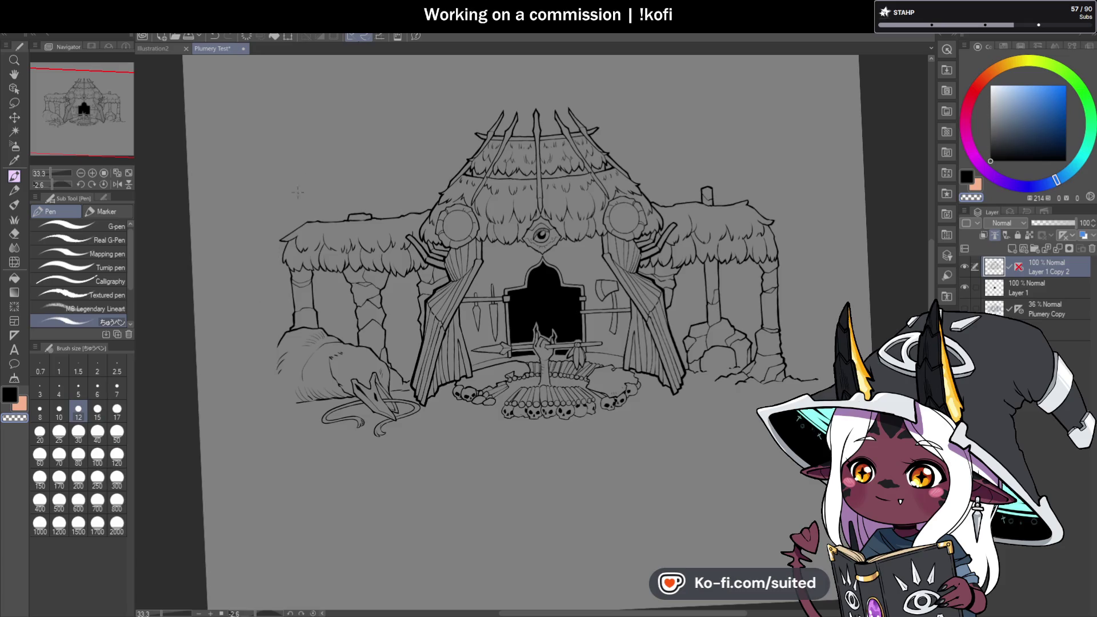
{"action": "scroll", "coordinate": [445, 154], "scroll_direction": "up", "scroll_amount": 2}
{"action": "left_click_drag", "start_coordinate": [470, 126], "coordinate": [398, 203]}
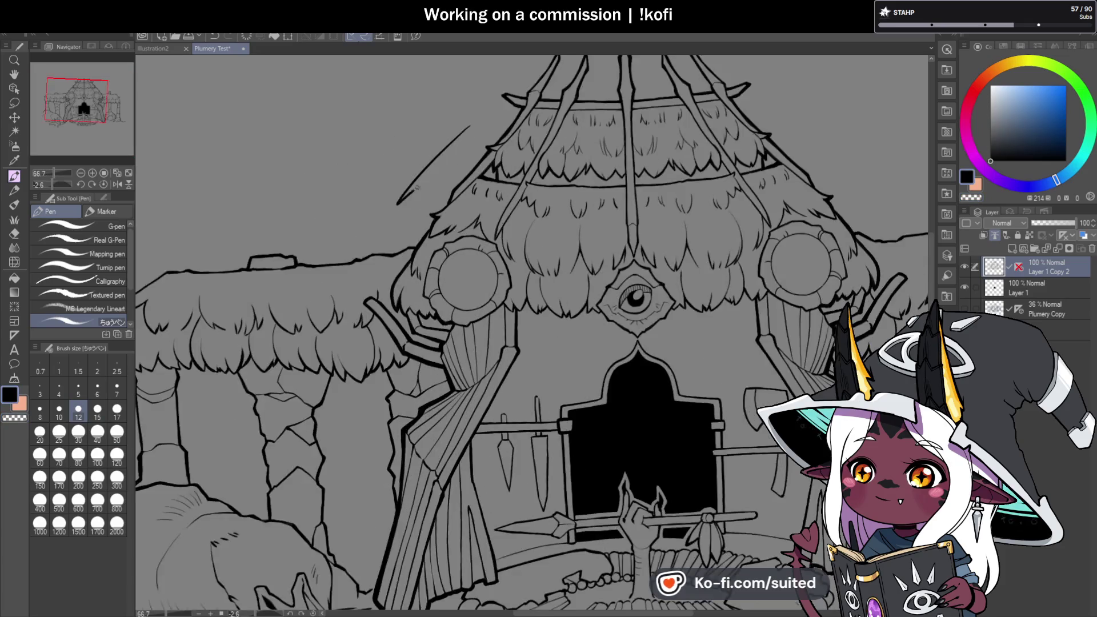
{"action": "key", "text": "ctrl+z"}
{"action": "key", "text": "bracketleft"}
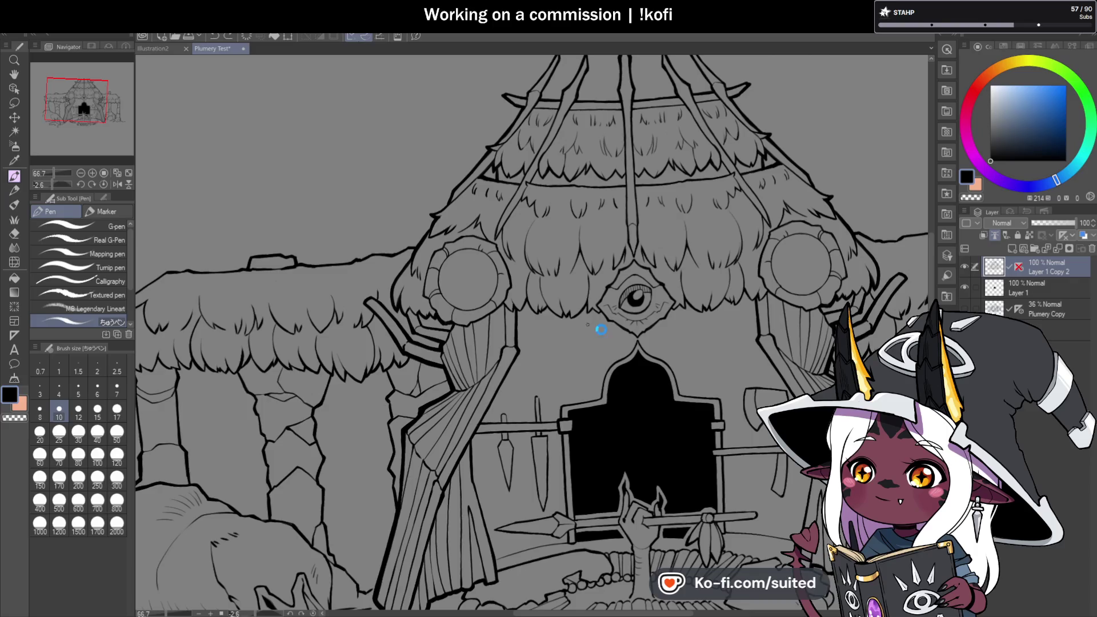
{"action": "scroll", "coordinate": [627, 250], "scroll_direction": "down", "scroll_amount": 2}
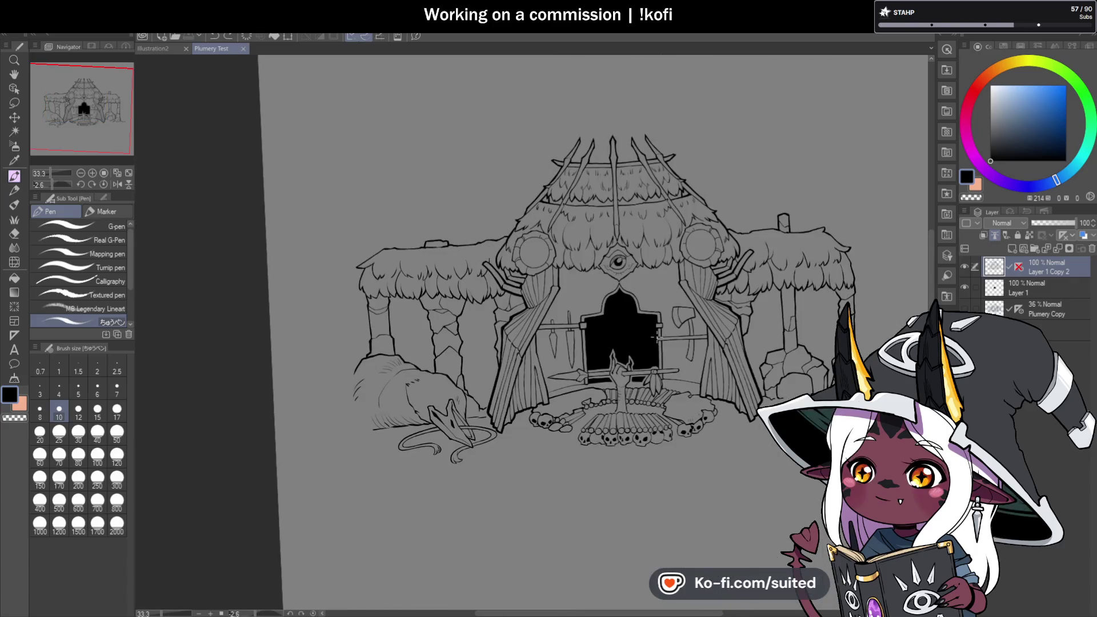
{"action": "scroll", "coordinate": [650, 290], "scroll_direction": "down", "scroll_amount": 1}
{"action": "scroll", "coordinate": [543, 327], "scroll_direction": "down", "scroll_amount": 2}
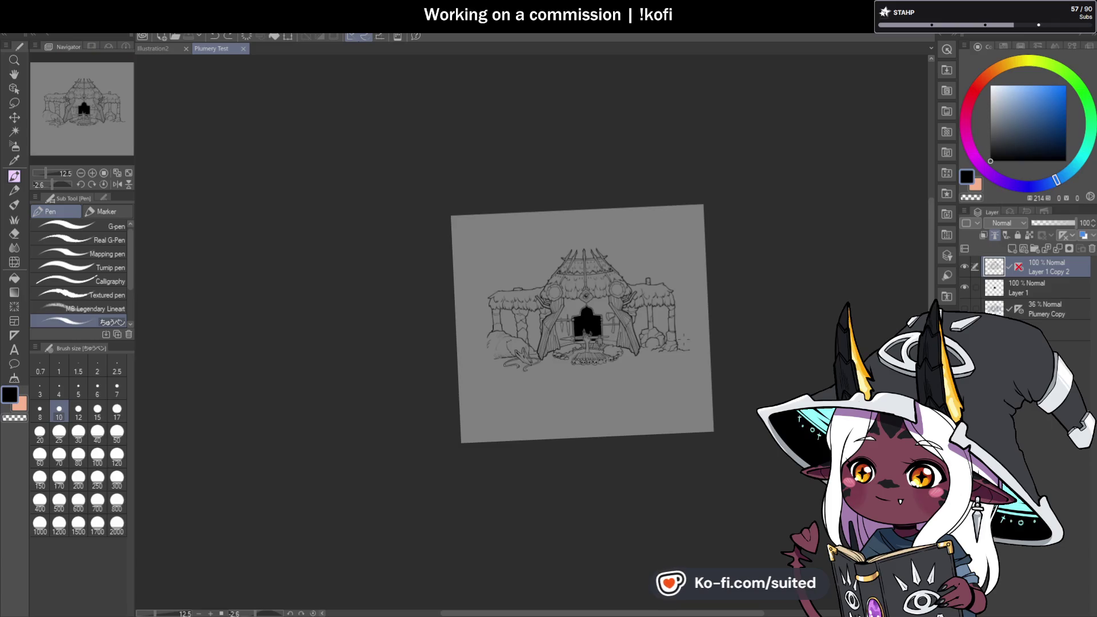
- Reset the canvas view and ink four thin thatch strands on the left roof
{"action": "key", "text": "ctrl+0"}
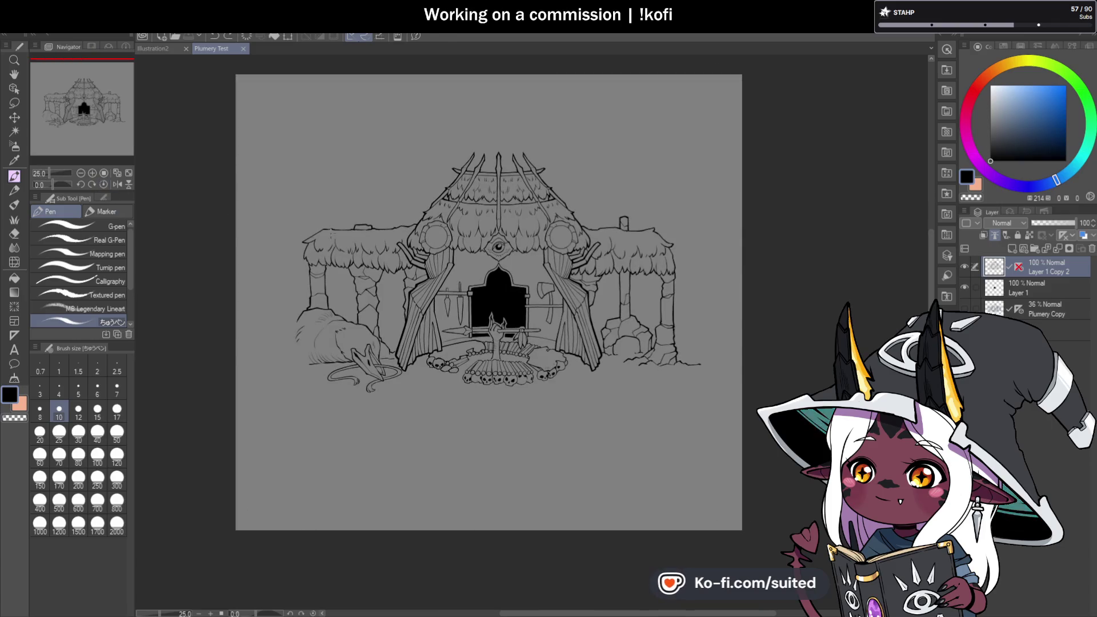
{"action": "scroll", "coordinate": [331, 238], "scroll_direction": "up", "scroll_amount": 3}
{"action": "scroll", "coordinate": [316, 216], "scroll_direction": "up", "scroll_amount": 3}
{"action": "left_click_drag", "start_coordinate": [324, 208], "coordinate": [292, 241]}
{"action": "left_click_drag", "start_coordinate": [331, 206], "coordinate": [281, 260]}
{"action": "left_click_drag", "start_coordinate": [334, 205], "coordinate": [295, 258]}
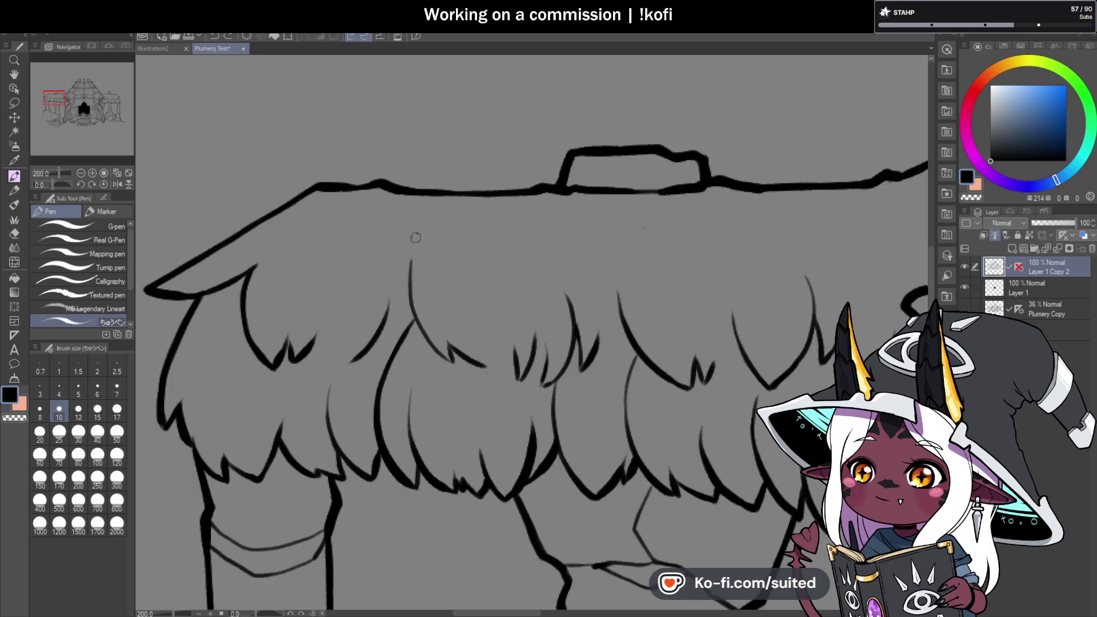
{"action": "left_click_drag", "start_coordinate": [399, 244], "coordinate": [363, 284]}
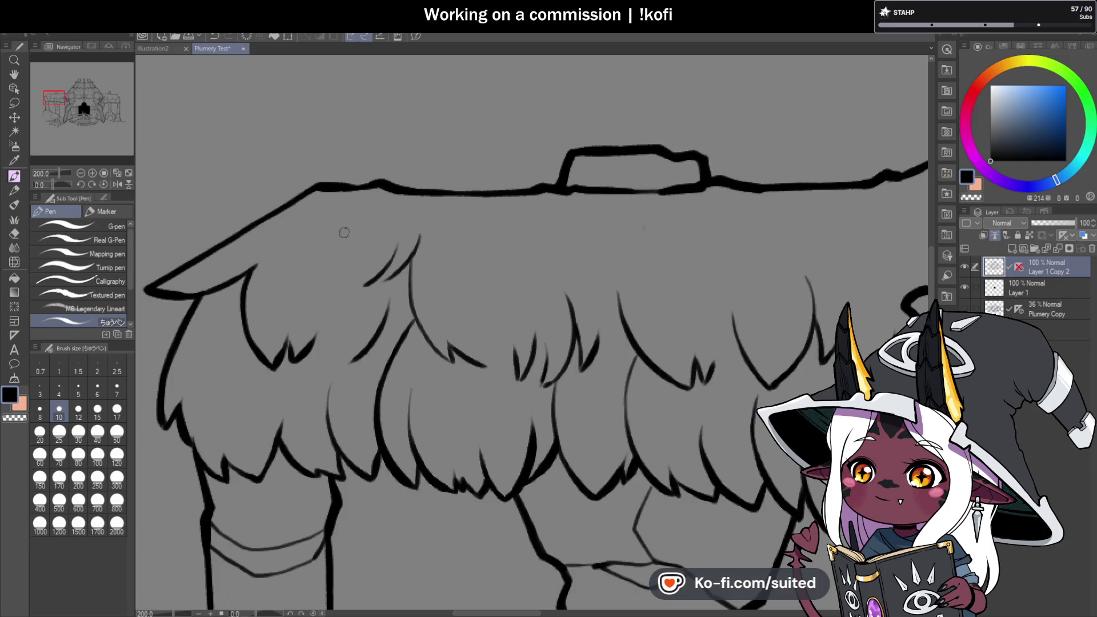
- Add a curved strand and two short vertical strands to the left roof thatch
{"action": "scroll", "coordinate": [382, 246], "scroll_direction": "down", "scroll_amount": 2}
{"action": "scroll", "coordinate": [383, 245], "scroll_direction": "down", "scroll_amount": 1}
{"action": "scroll", "coordinate": [383, 246], "scroll_direction": "down", "scroll_amount": 1}
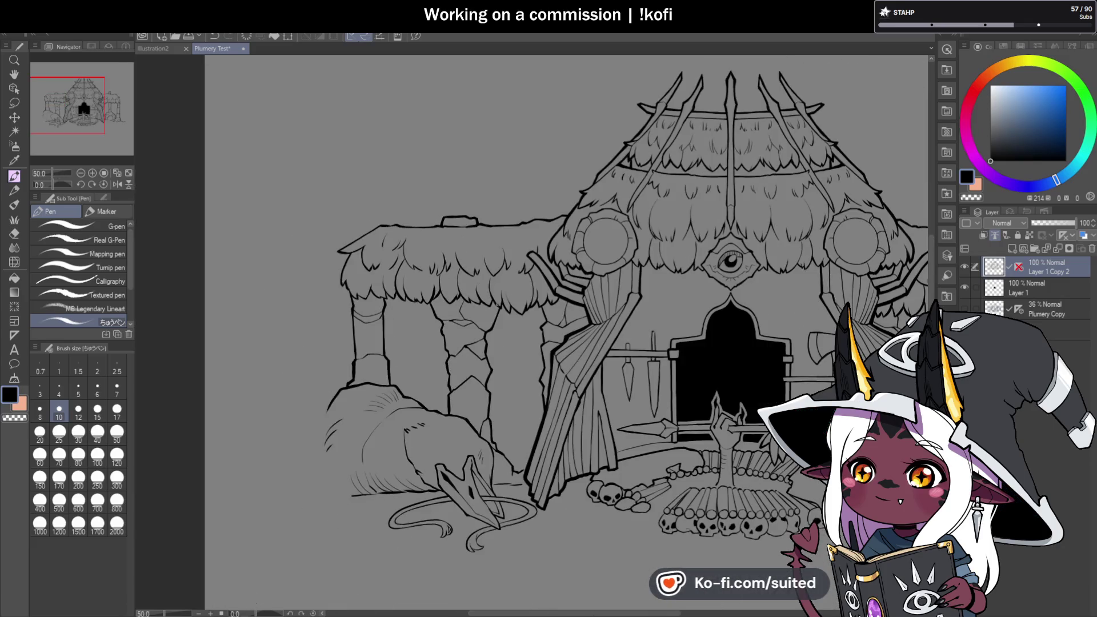
{"action": "scroll", "coordinate": [484, 274], "scroll_direction": "up", "scroll_amount": 1}
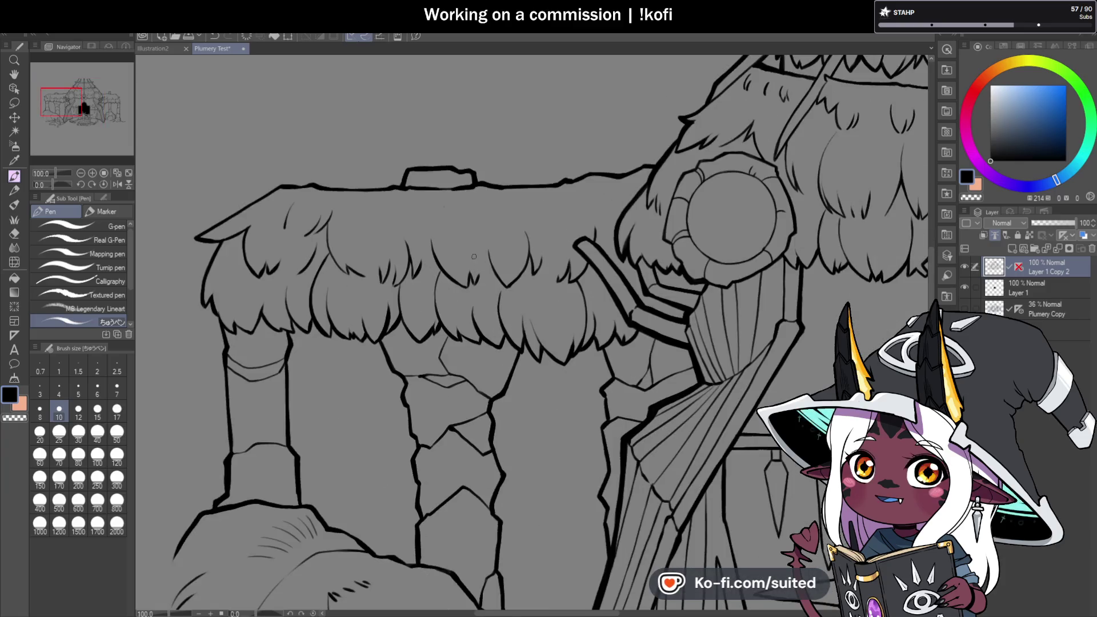
{"action": "scroll", "coordinate": [426, 221], "scroll_direction": "up", "scroll_amount": 1}
{"action": "scroll", "coordinate": [425, 221], "scroll_direction": "up", "scroll_amount": 1}
{"action": "left_click_drag", "start_coordinate": [376, 174], "coordinate": [401, 227]}
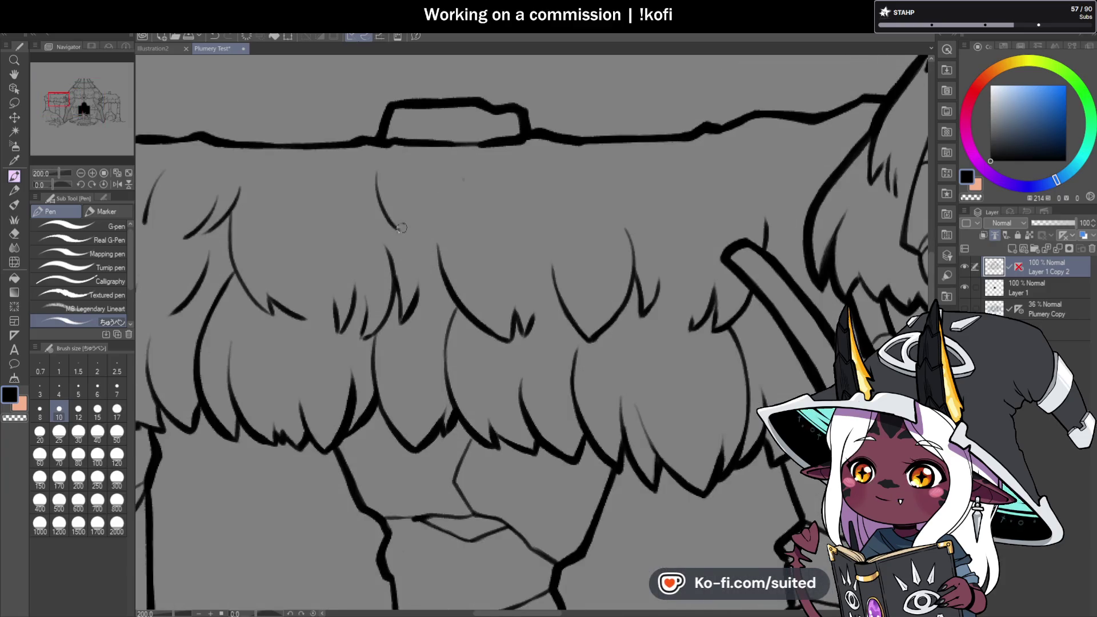
{"action": "mouse_move", "coordinate": [456, 192]}
{"action": "left_mouse_down"}
{"action": "mouse_move", "coordinate": [457, 240]}
{"action": "mouse_move", "coordinate": [465, 236]}
{"action": "left_mouse_up"}
- Switch back to black, add two more left-roof strands, and start one on the right roof
{"action": "key", "text": "c"}
{"action": "left_click_drag", "start_coordinate": [492, 190], "coordinate": [477, 230]}
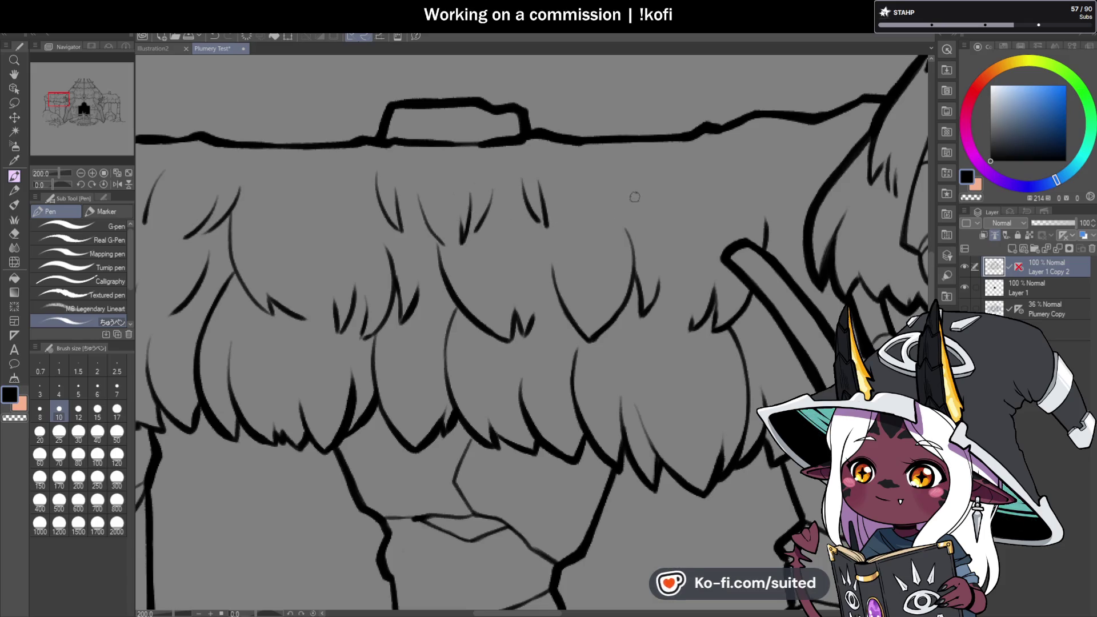
{"action": "left_click_drag", "start_coordinate": [619, 191], "coordinate": [603, 240]}
{"action": "scroll", "coordinate": [572, 206], "scroll_direction": "down", "scroll_amount": 2}
{"action": "scroll", "coordinate": [543, 219], "scroll_direction": "down", "scroll_amount": 2}
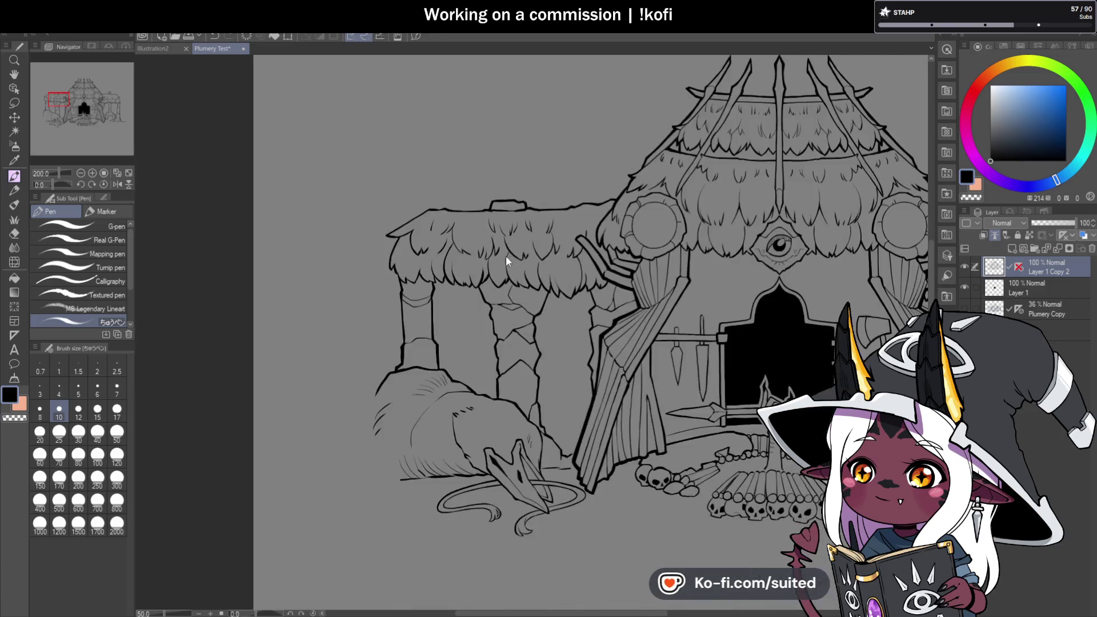
{"action": "scroll", "coordinate": [506, 255], "scroll_direction": "down", "scroll_amount": 1}
{"action": "scroll", "coordinate": [486, 272], "scroll_direction": "down", "scroll_amount": 1}
{"action": "scroll", "coordinate": [821, 287], "scroll_direction": "up", "scroll_amount": 2}
{"action": "scroll", "coordinate": [685, 245], "scroll_direction": "up", "scroll_amount": 2}
{"action": "scroll", "coordinate": [581, 211], "scroll_direction": "up", "scroll_amount": 2}
{"action": "left_click_drag", "start_coordinate": [516, 156], "coordinate": [566, 192]}
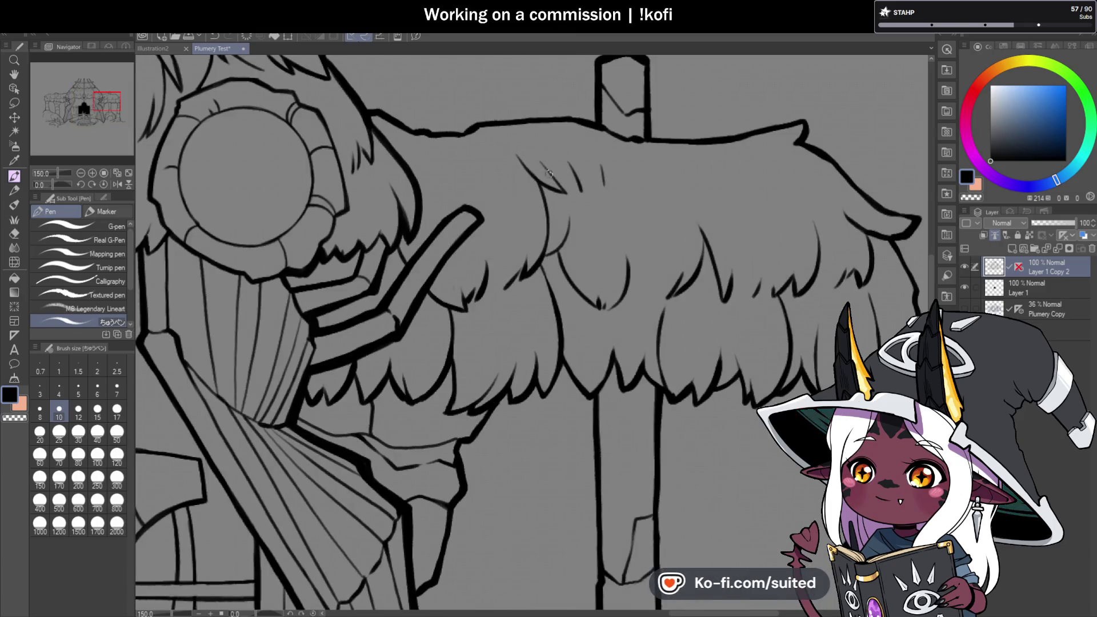
- Zoom into the right roof and try extending a thatch strand, undoing the stroke
{"action": "scroll", "coordinate": [532, 214], "scroll_direction": "down", "scroll_amount": 1}
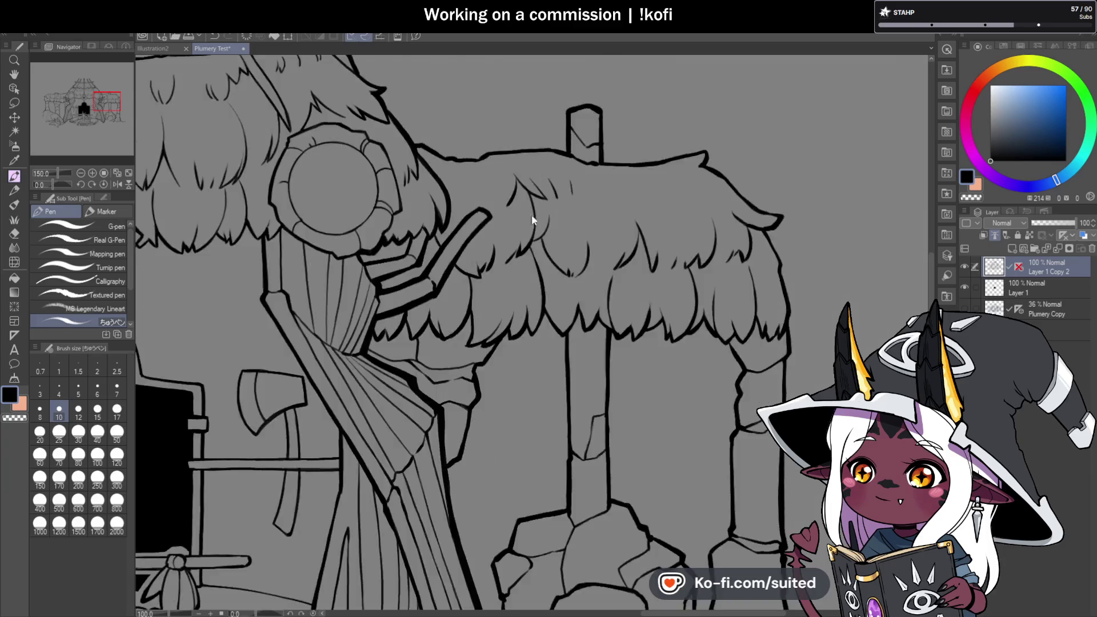
{"action": "scroll", "coordinate": [531, 215], "scroll_direction": "down", "scroll_amount": 1}
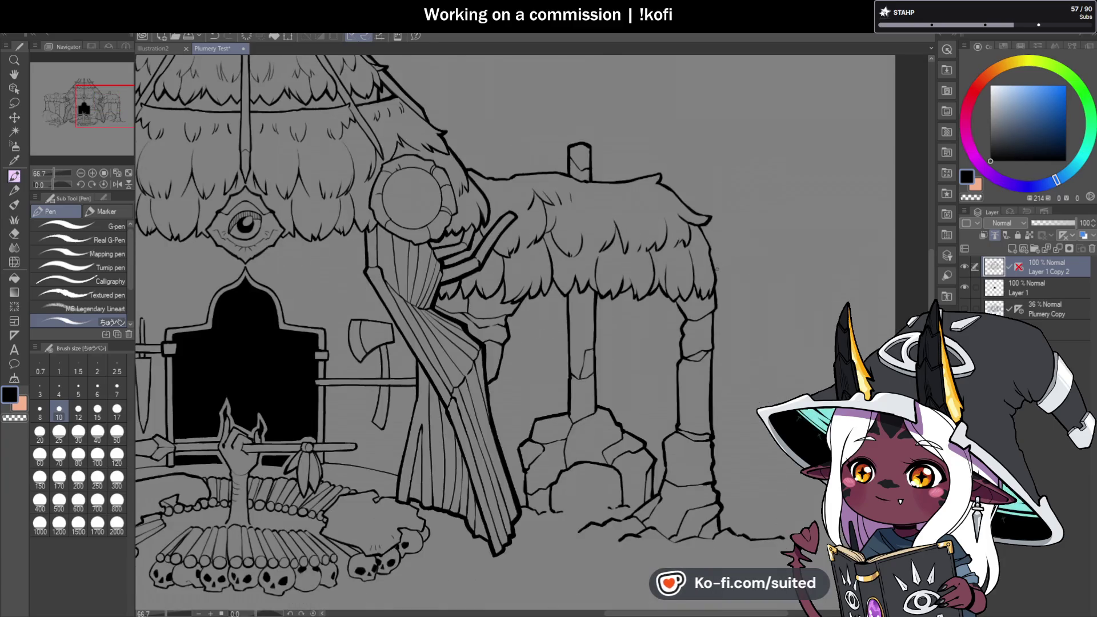
{"action": "scroll", "coordinate": [717, 268], "scroll_direction": "up", "scroll_amount": 1}
{"action": "scroll", "coordinate": [609, 267], "scroll_direction": "up", "scroll_amount": 2}
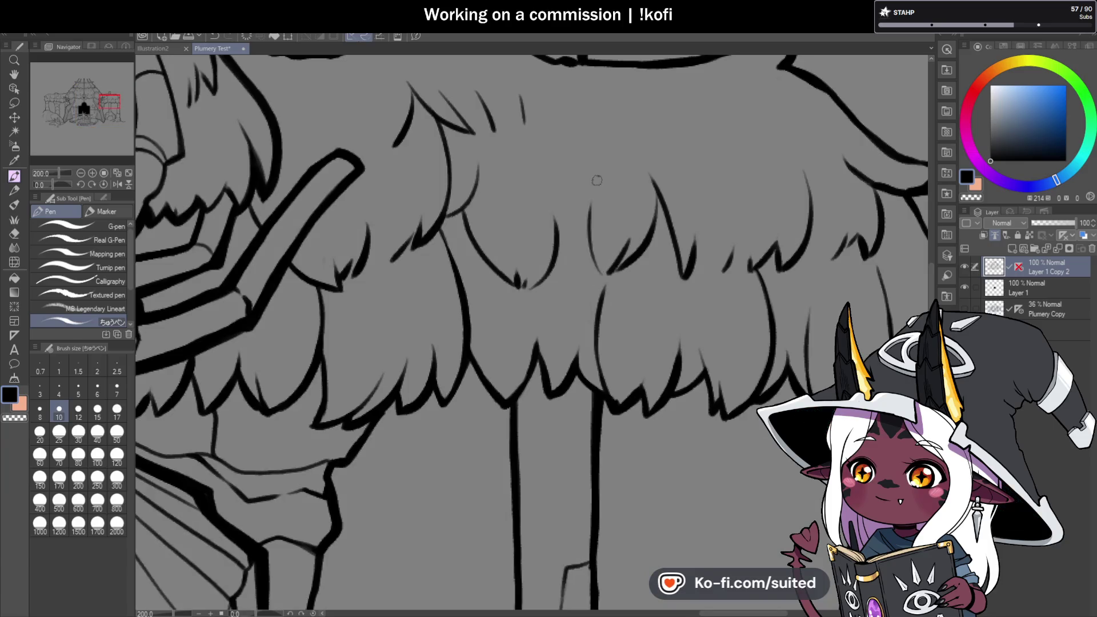
{"action": "scroll", "coordinate": [587, 183], "scroll_direction": "down", "scroll_amount": 1}
{"action": "scroll", "coordinate": [685, 217], "scroll_direction": "down", "scroll_amount": 1}
{"action": "scroll", "coordinate": [788, 247], "scroll_direction": "down", "scroll_amount": 1}
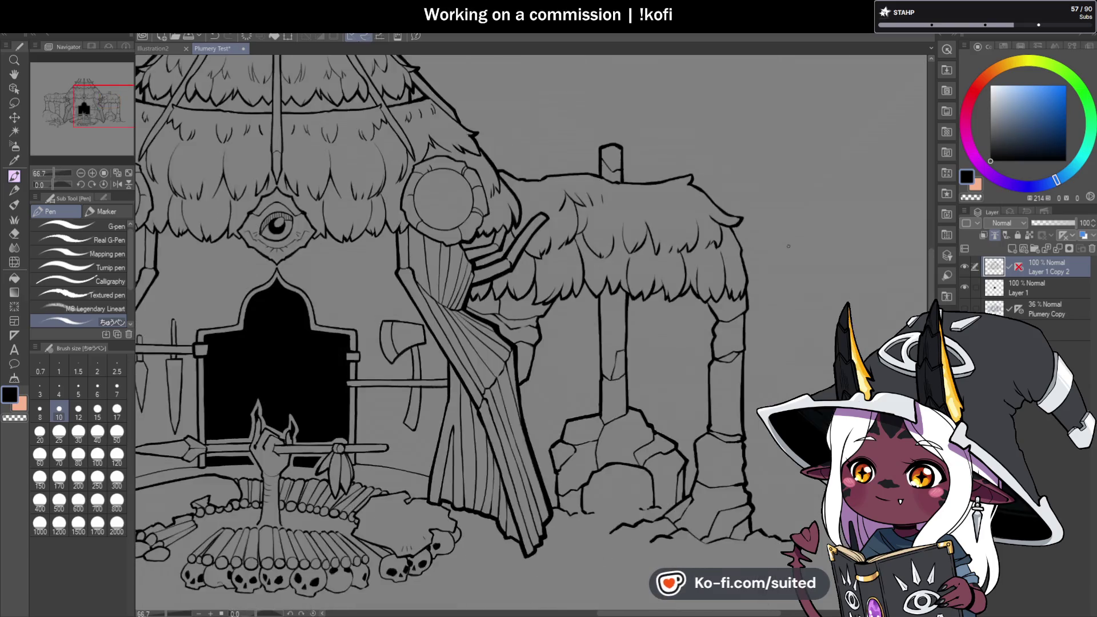
{"action": "scroll", "coordinate": [758, 231], "scroll_direction": "up", "scroll_amount": 1}
{"action": "scroll", "coordinate": [652, 143], "scroll_direction": "up", "scroll_amount": 2}
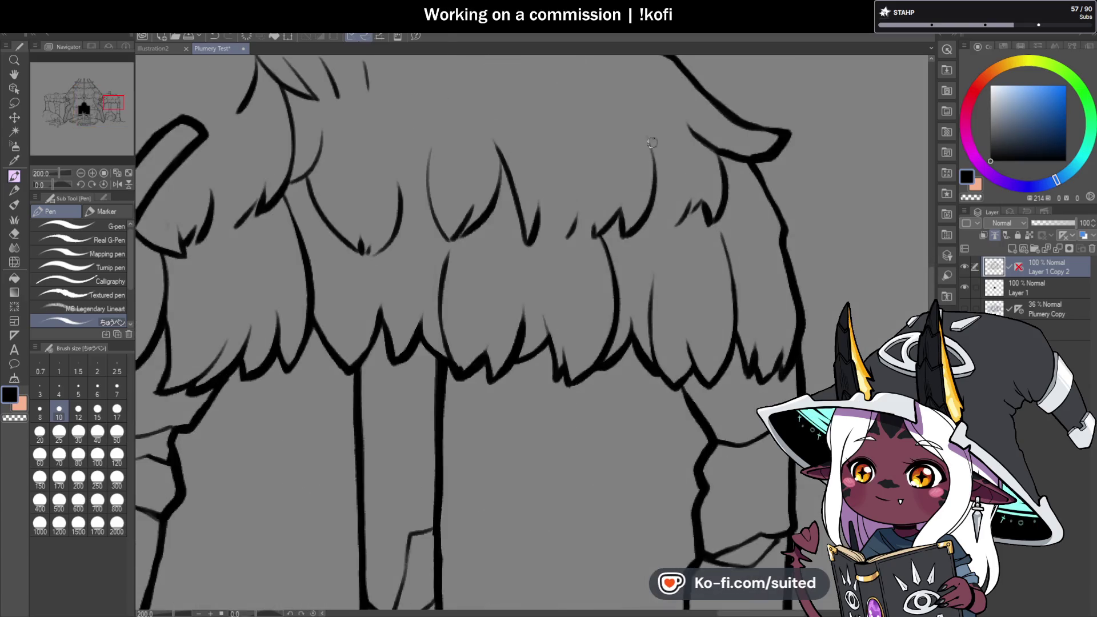
{"action": "mouse_move", "coordinate": [660, 171]}
{"action": "left_mouse_down"}
{"action": "mouse_move", "coordinate": [665, 245]}
{"action": "mouse_move", "coordinate": [668, 203]}
{"action": "left_mouse_up"}
{"action": "key", "text": "ctrl+z"}
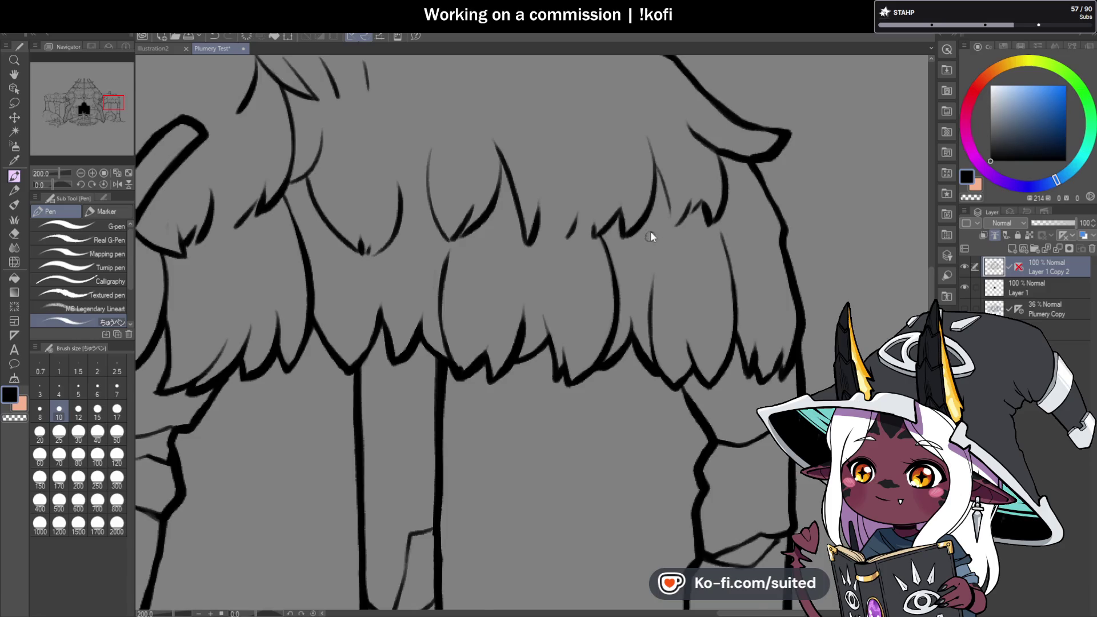
- Draw two curved thatch strands on the right roof, then zoom out
{"action": "scroll", "coordinate": [650, 230], "scroll_direction": "down", "scroll_amount": 3}
{"action": "scroll", "coordinate": [599, 187], "scroll_direction": "up", "scroll_amount": 3}
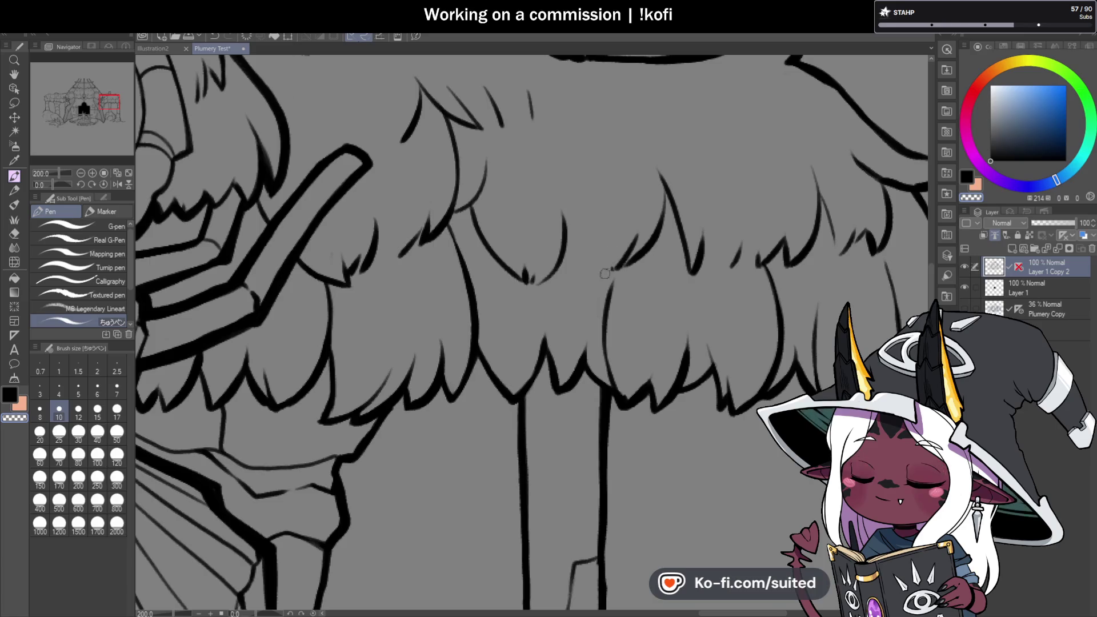
{"action": "scroll", "coordinate": [600, 278], "scroll_direction": "down", "scroll_amount": 2}
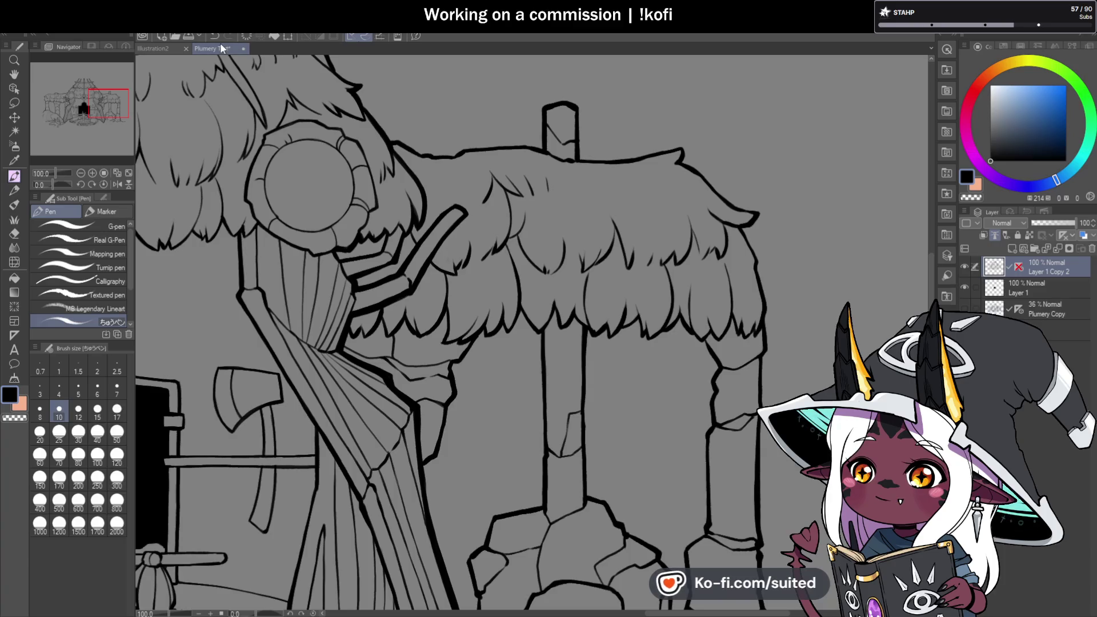
{"action": "scroll", "coordinate": [670, 184], "scroll_direction": "up", "scroll_amount": 2}
{"action": "scroll", "coordinate": [670, 183], "scroll_direction": "up", "scroll_amount": 3}
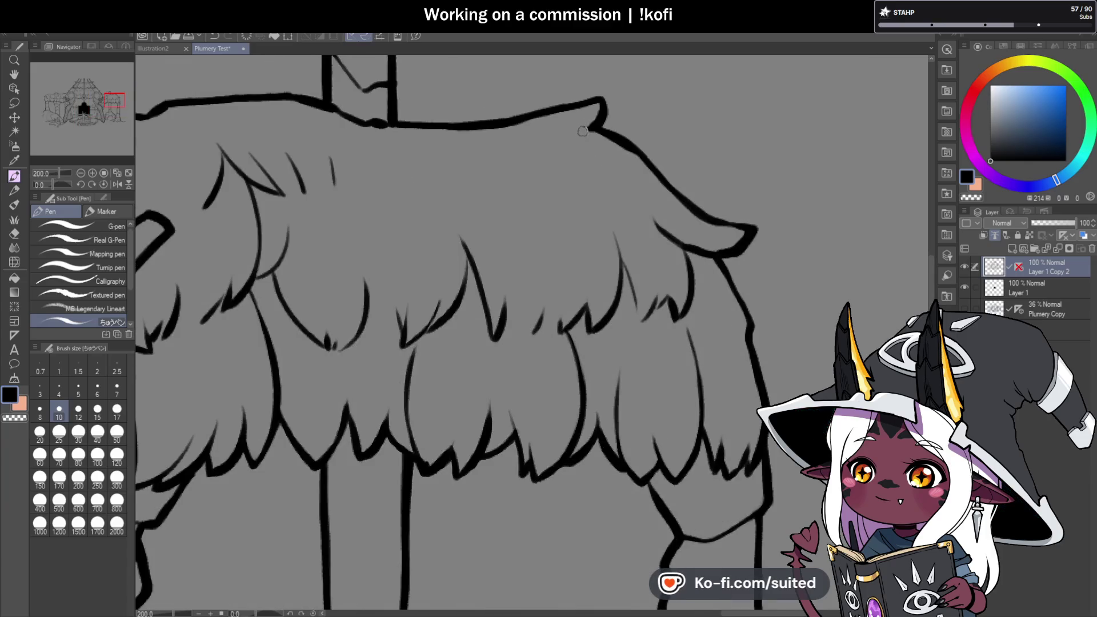
{"action": "left_click_drag", "start_coordinate": [589, 159], "coordinate": [547, 213]}
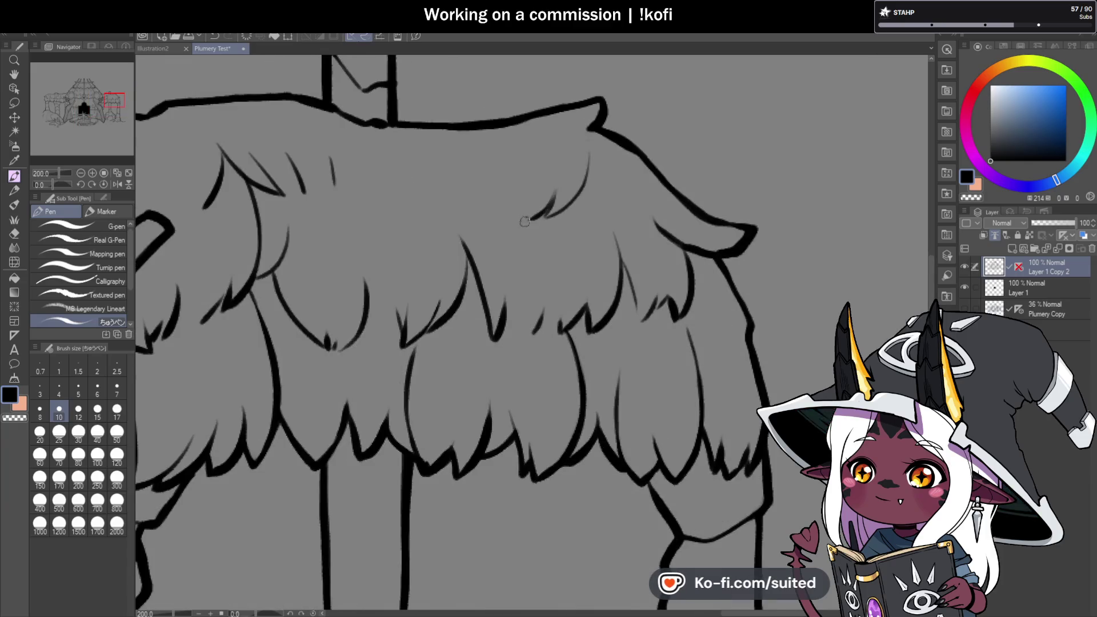
{"action": "left_click_drag", "start_coordinate": [485, 177], "coordinate": [438, 230]}
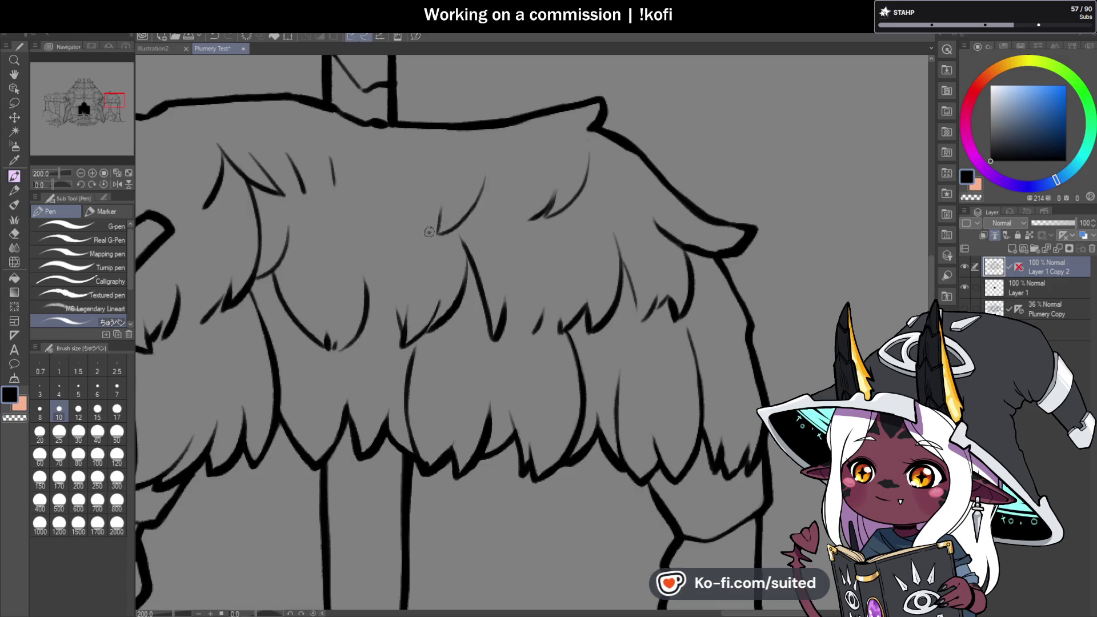
{"action": "scroll", "coordinate": [588, 212], "scroll_direction": "down", "scroll_amount": 2}
{"action": "scroll", "coordinate": [680, 267], "scroll_direction": "down", "scroll_amount": 3}
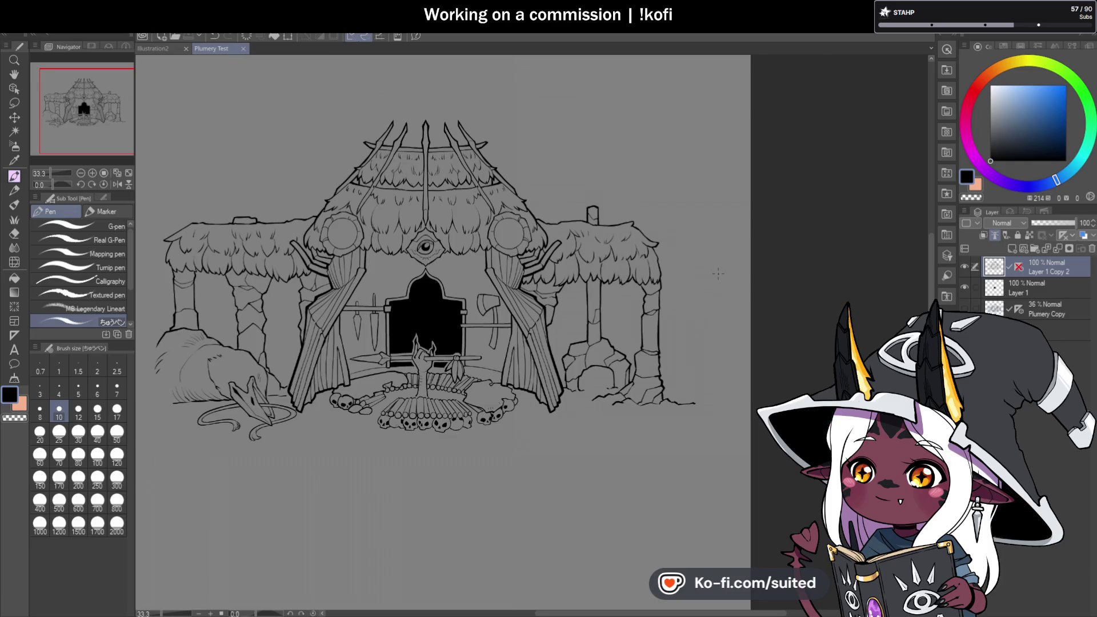
{"action": "scroll", "coordinate": [714, 274], "scroll_direction": "up", "scroll_amount": 3}
- Zoom in and redraw the rightward thatch strand, retrying until it curves higher
{"action": "scroll", "coordinate": [656, 243], "scroll_direction": "up", "scroll_amount": 2}
{"action": "scroll", "coordinate": [584, 231], "scroll_direction": "up", "scroll_amount": 2}
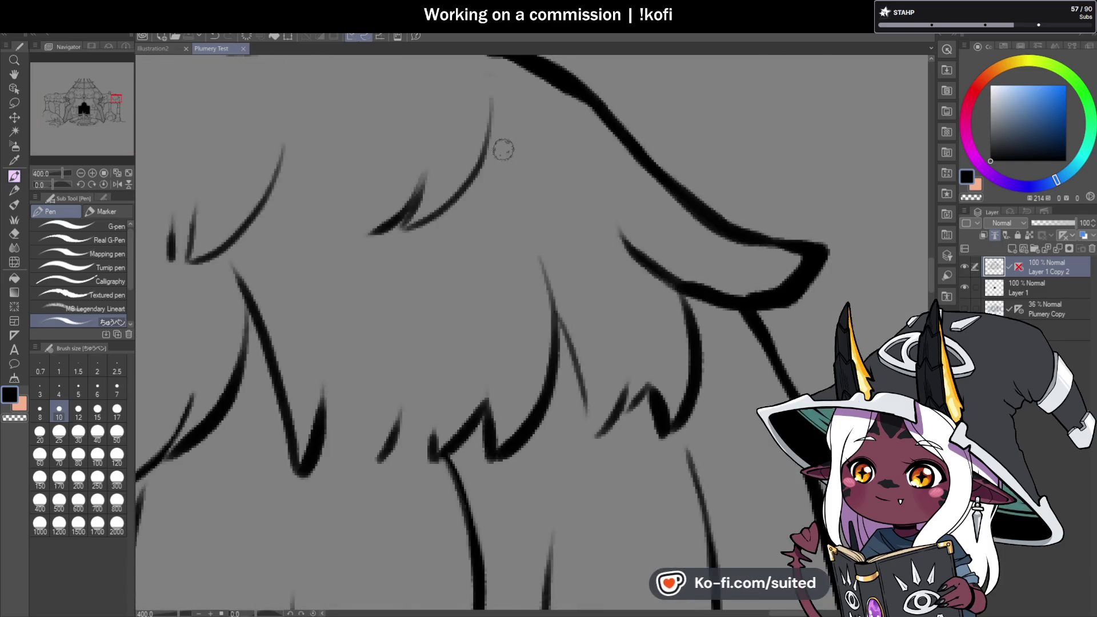
{"action": "left_click_drag", "start_coordinate": [563, 186], "coordinate": [612, 189]}
{"action": "key", "text": "ctrl+z"}
{"action": "left_click_drag", "start_coordinate": [522, 171], "coordinate": [600, 194]}
{"action": "key", "text": "ctrl+z"}
{"action": "mouse_move", "coordinate": [490, 140]}
{"action": "left_mouse_down"}
{"action": "mouse_move", "coordinate": [607, 185]}
{"action": "mouse_move", "coordinate": [577, 160]}
{"action": "left_mouse_up"}
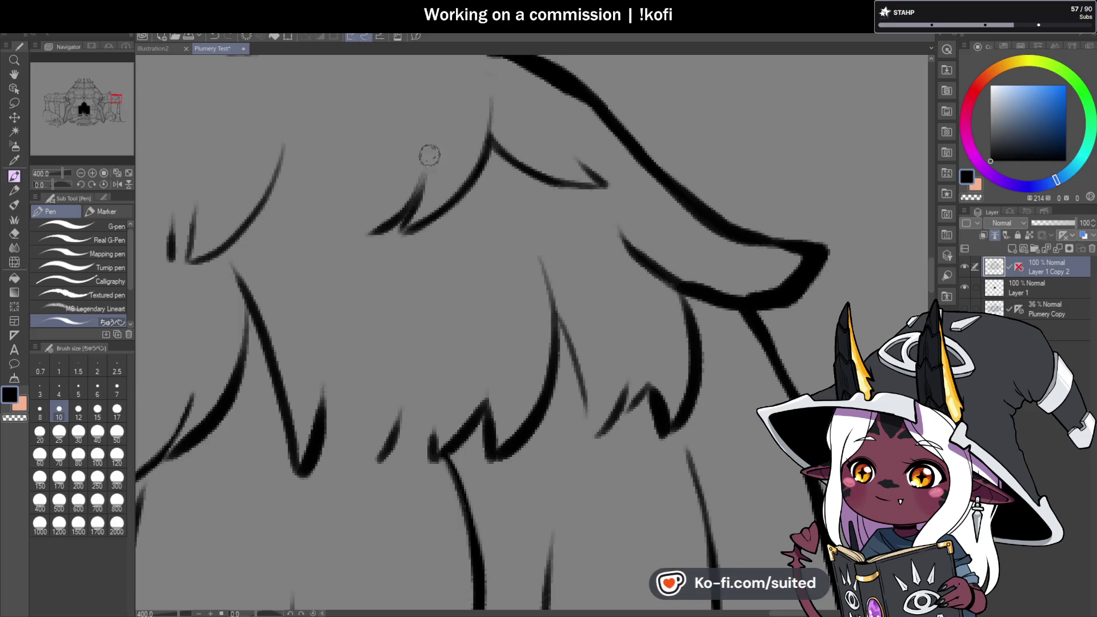
{"action": "key", "text": "ctrl+z"}
- Try a higher-reaching strand, then erase two short strokes and a long stray curve
{"action": "left_click_drag", "start_coordinate": [374, 233], "coordinate": [433, 159]}
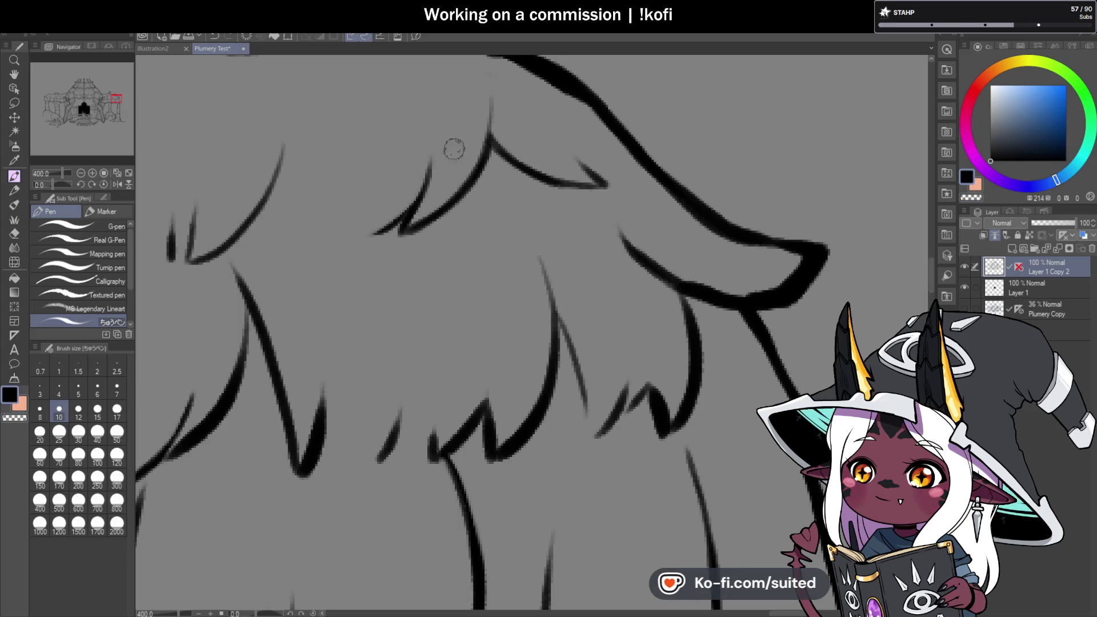
{"action": "scroll", "coordinate": [454, 149], "scroll_direction": "down", "scroll_amount": 5}
{"action": "scroll", "coordinate": [421, 248], "scroll_direction": "up", "scroll_amount": 5}
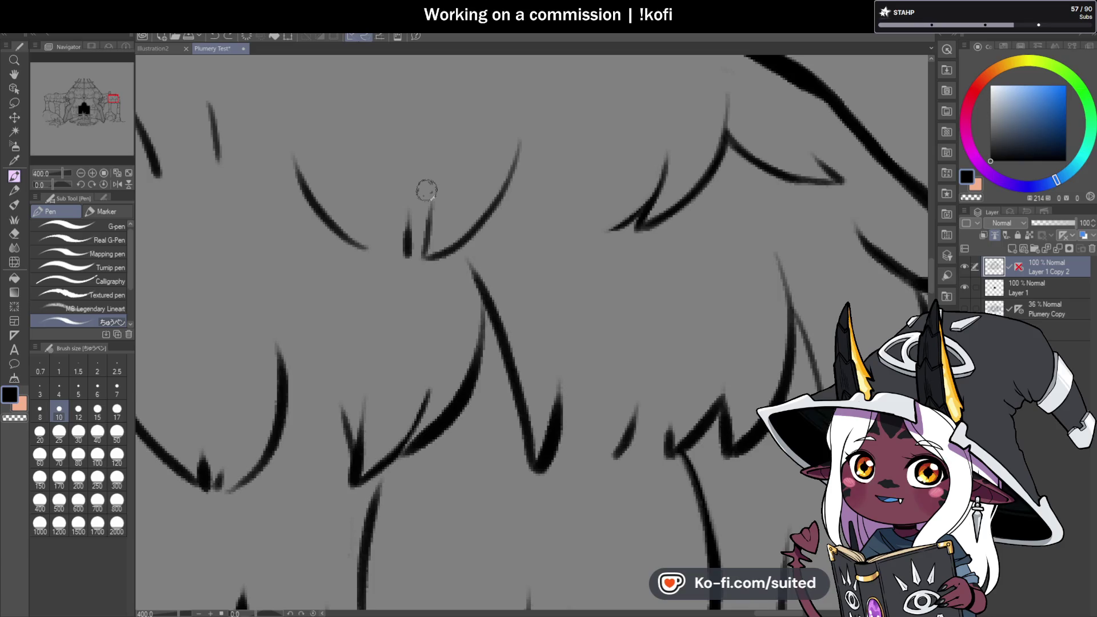
{"action": "key", "text": "ctrl+z"}
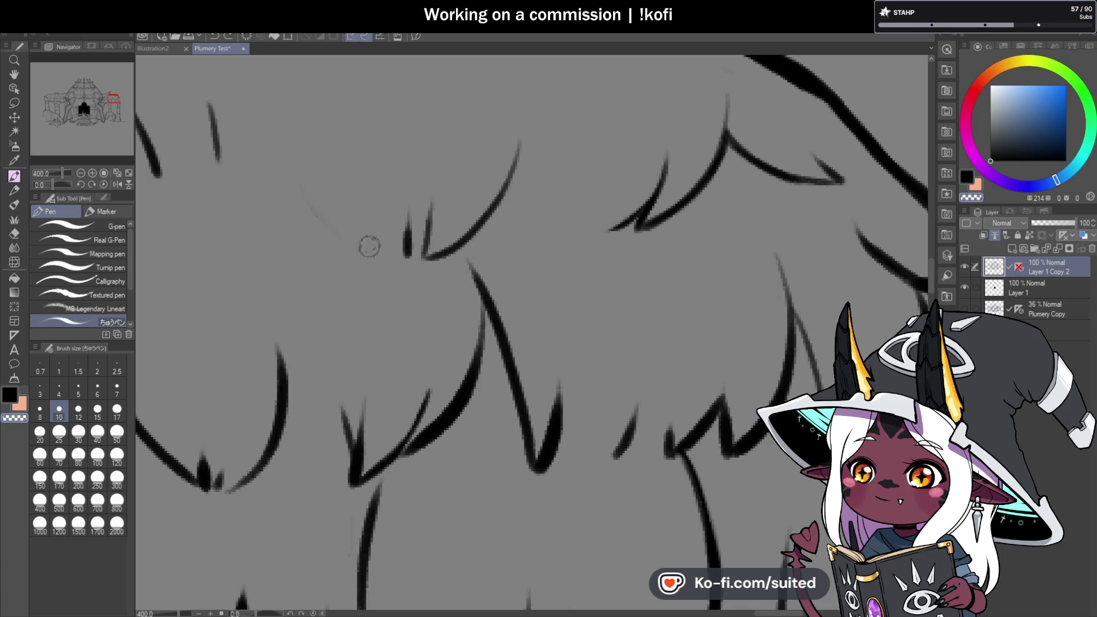
{"action": "mouse_move", "coordinate": [394, 263]}
{"action": "left_mouse_down"}
{"action": "mouse_move", "coordinate": [411, 252]}
{"action": "mouse_move", "coordinate": [429, 262]}
{"action": "mouse_move", "coordinate": [512, 139]}
{"action": "left_mouse_up"}
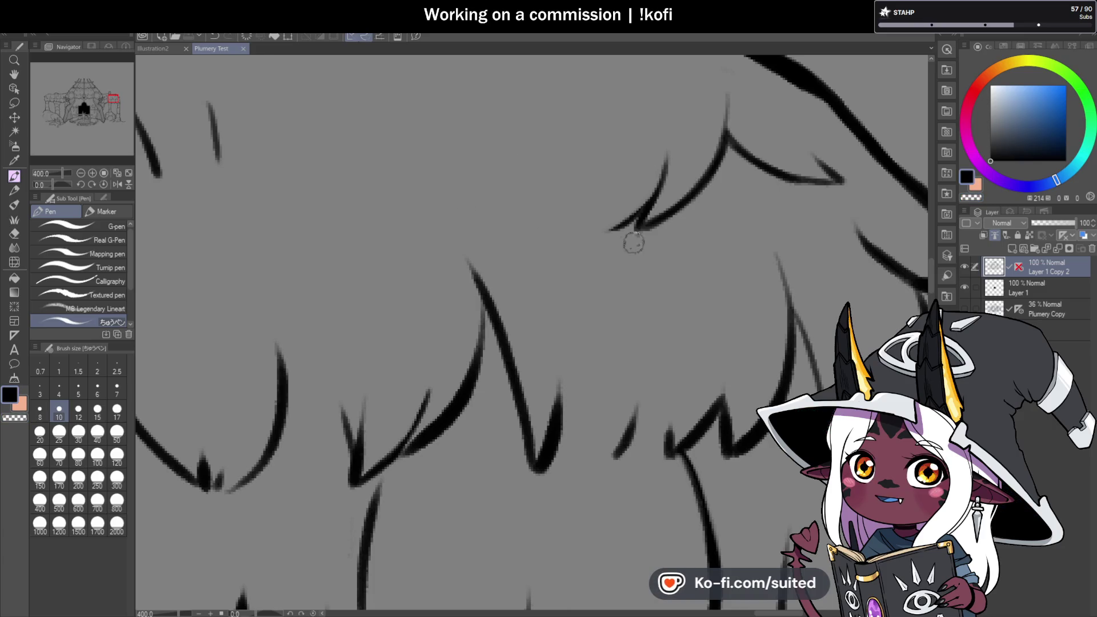
{"action": "scroll", "coordinate": [681, 224], "scroll_direction": "down", "scroll_amount": 3}
{"action": "scroll", "coordinate": [394, 258], "scroll_direction": "up", "scroll_amount": 1}
{"action": "scroll", "coordinate": [394, 257], "scroll_direction": "up", "scroll_amount": 2}
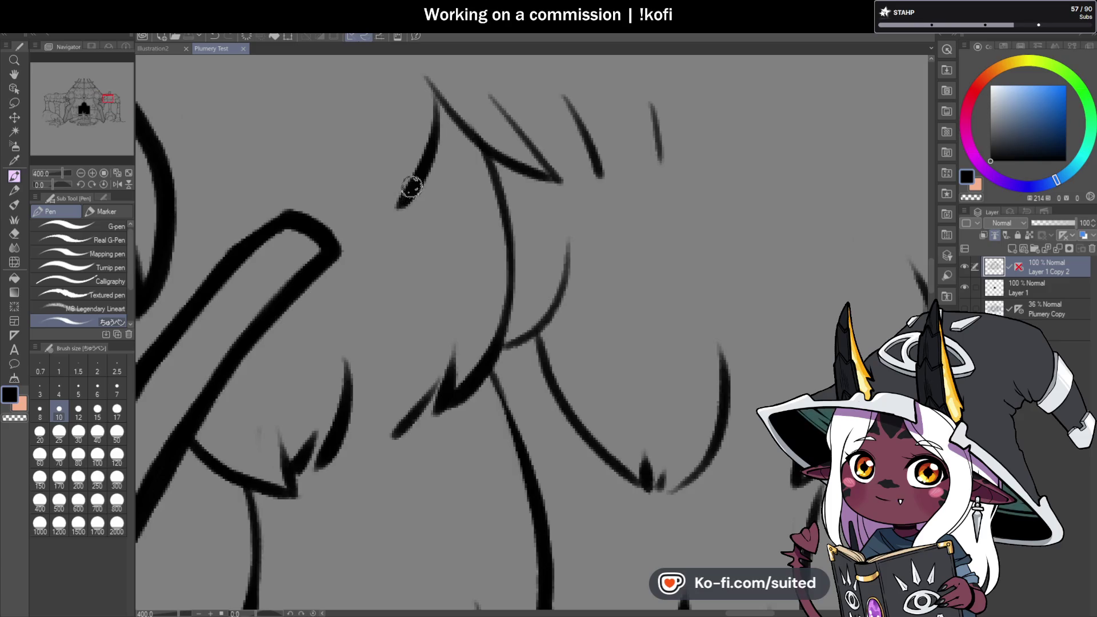
- Redraw the upper-left strands and a longer, thicker strand, then save the drawing
{"action": "mouse_move", "coordinate": [379, 216]}
{"action": "left_mouse_down"}
{"action": "mouse_move", "coordinate": [392, 130]}
{"action": "mouse_move", "coordinate": [365, 197]}
{"action": "left_mouse_up"}
{"action": "key", "text": "ctrl+z"}
{"action": "key", "text": "ctrl+z"}
{"action": "mouse_move", "coordinate": [389, 132]}
{"action": "left_mouse_down"}
{"action": "mouse_move", "coordinate": [377, 206]}
{"action": "mouse_move", "coordinate": [428, 132]}
{"action": "left_mouse_up"}
{"action": "scroll", "coordinate": [427, 132], "scroll_direction": "down", "scroll_amount": 3}
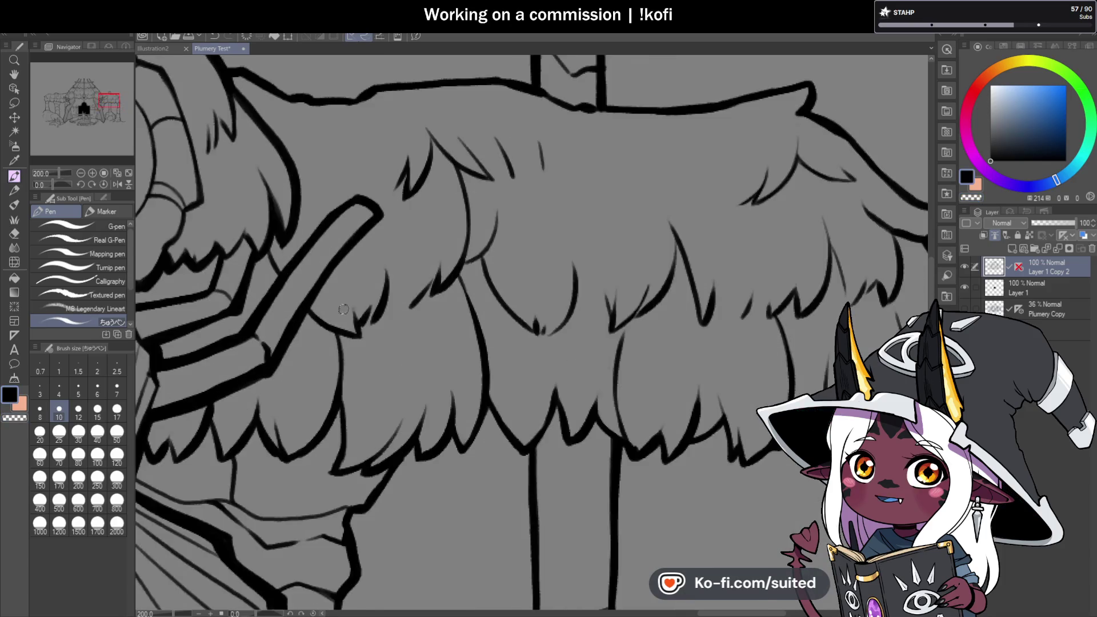
{"action": "scroll", "coordinate": [528, 131], "scroll_direction": "up", "scroll_amount": 3}
{"action": "left_click_drag", "start_coordinate": [480, 142], "coordinate": [515, 203]}
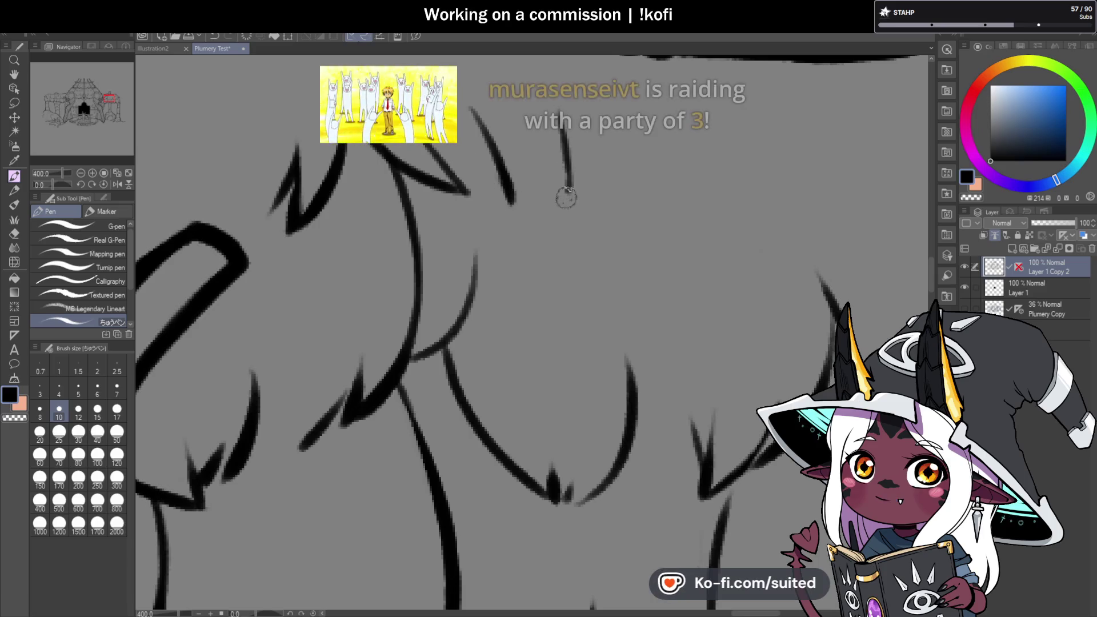
{"action": "scroll", "coordinate": [596, 286], "scroll_direction": "down", "scroll_amount": 3}
{"action": "key", "text": "ctrl+s"}
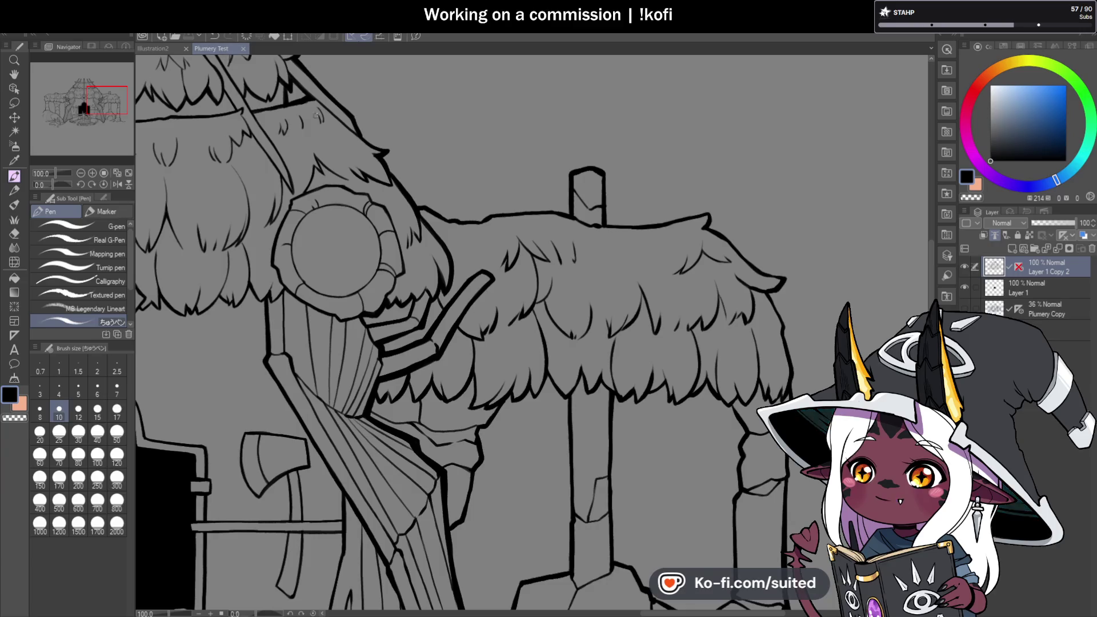
- Zoom in and out around the right roof to inspect its thatch
{"action": "scroll", "coordinate": [627, 252], "scroll_direction": "down", "scroll_amount": 3}
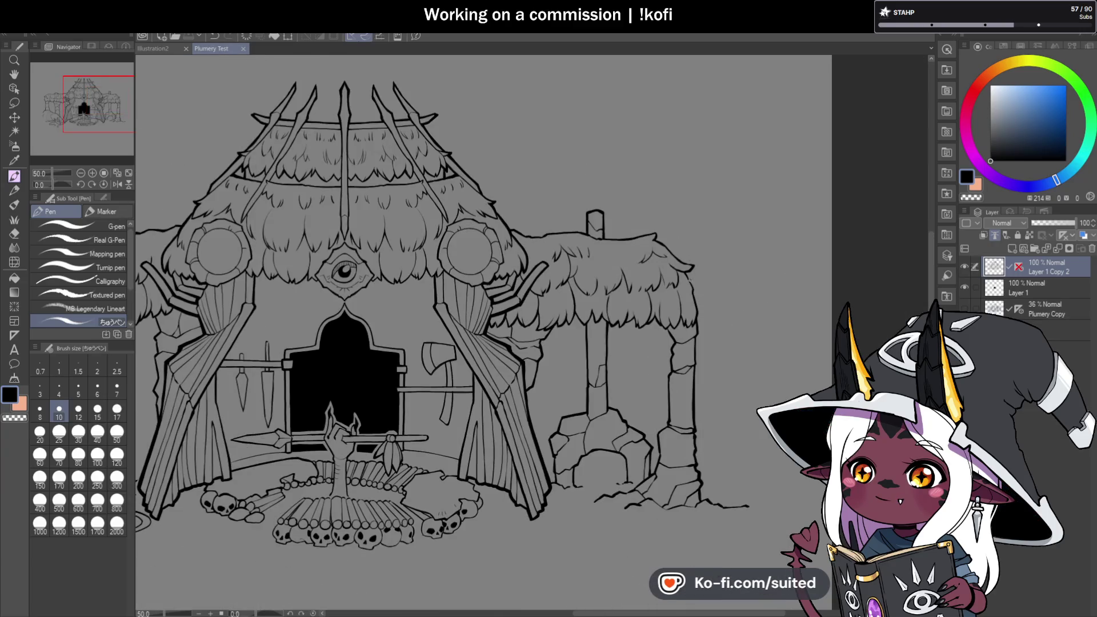
{"action": "scroll", "coordinate": [627, 252], "scroll_direction": "down", "scroll_amount": 2}
{"action": "scroll", "coordinate": [374, 255], "scroll_direction": "up", "scroll_amount": 5}
{"action": "scroll", "coordinate": [374, 255], "scroll_direction": "up", "scroll_amount": 5}
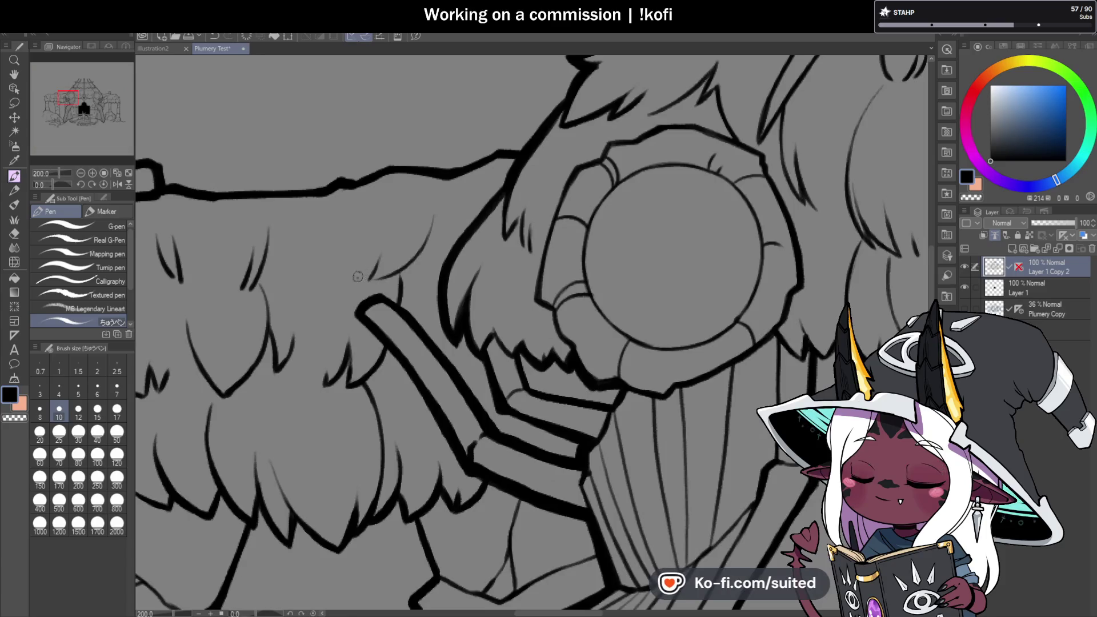
{"action": "scroll", "coordinate": [287, 277], "scroll_direction": "down", "scroll_amount": 5}
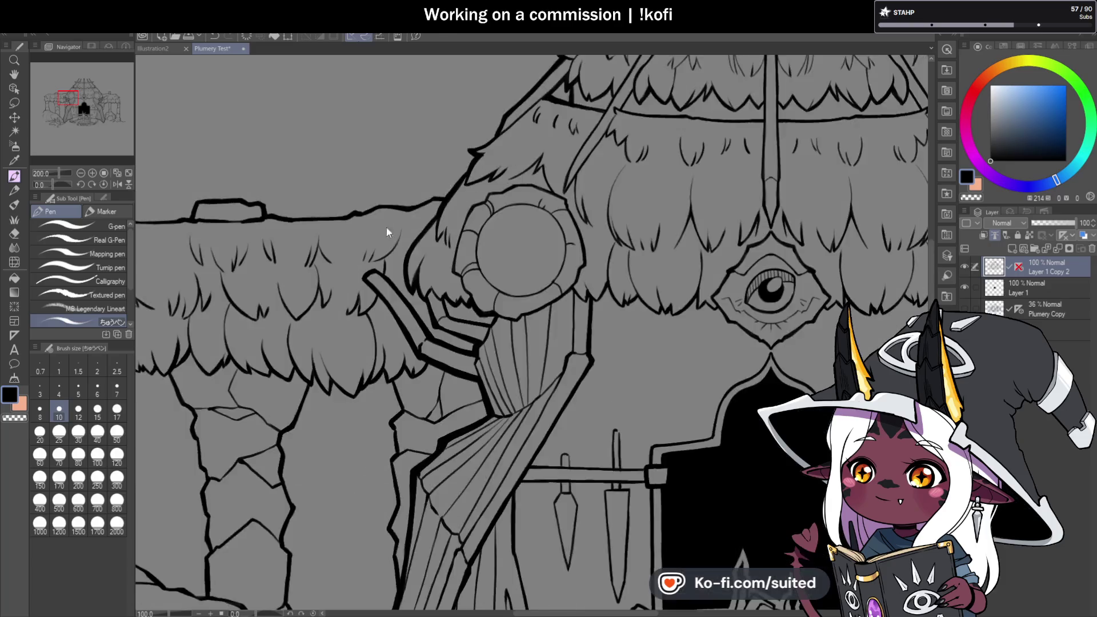
{"action": "scroll", "coordinate": [310, 317], "scroll_direction": "down", "scroll_amount": 2}
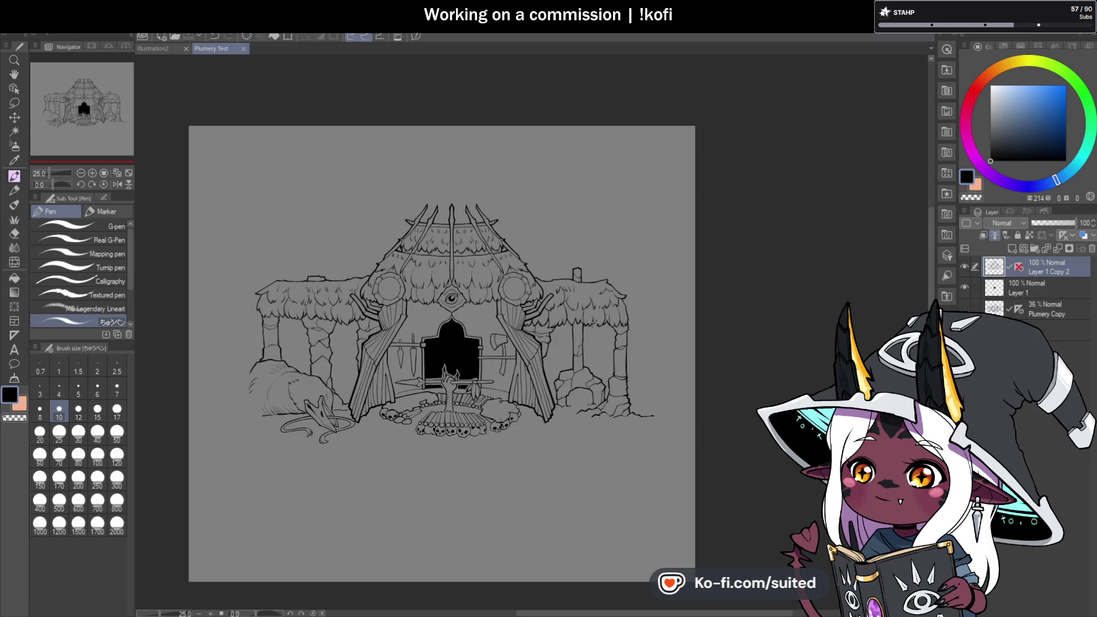
{"action": "scroll", "coordinate": [612, 313], "scroll_direction": "up", "scroll_amount": 2}
{"action": "scroll", "coordinate": [613, 313], "scroll_direction": "up", "scroll_amount": 2}
{"action": "scroll", "coordinate": [461, 252], "scroll_direction": "up", "scroll_amount": 3}
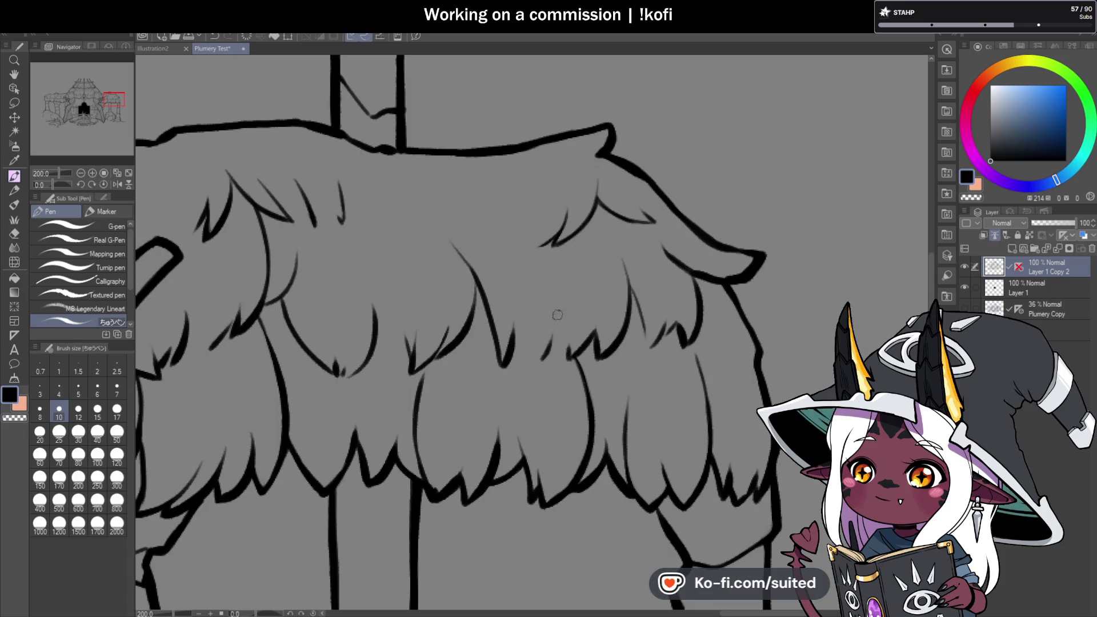
{"action": "scroll", "coordinate": [570, 323], "scroll_direction": "down", "scroll_amount": 3}
{"action": "scroll", "coordinate": [595, 333], "scroll_direction": "down", "scroll_amount": 1}
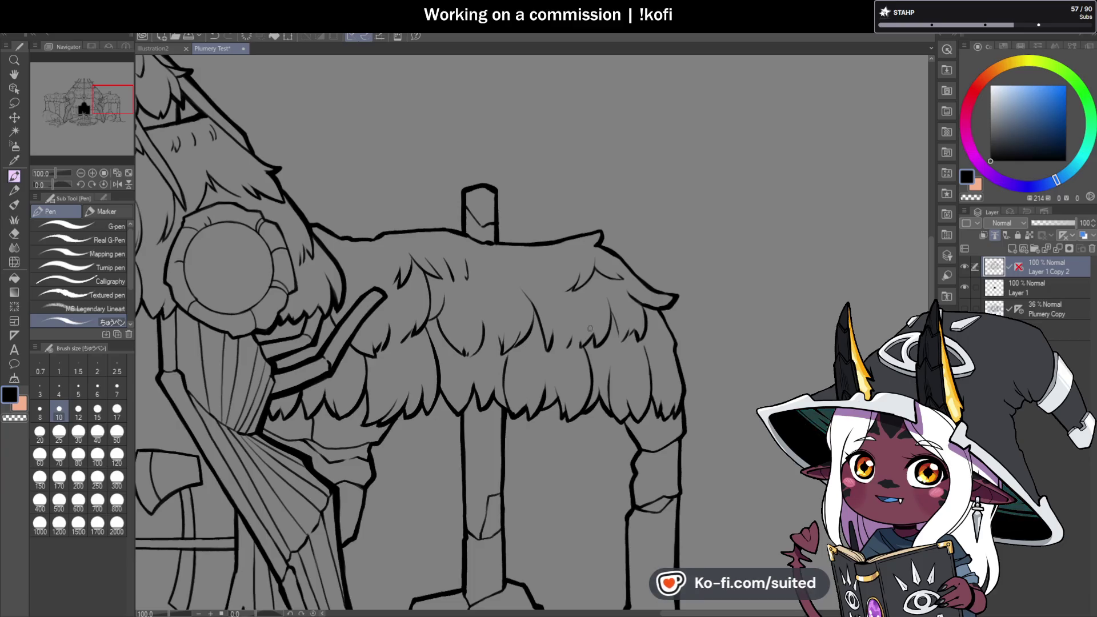
{"action": "scroll", "coordinate": [601, 237], "scroll_direction": "down", "scroll_amount": 1}
{"action": "scroll", "coordinate": [601, 237], "scroll_direction": "up", "scroll_amount": 1}
{"action": "scroll", "coordinate": [480, 245], "scroll_direction": "up", "scroll_amount": 4}
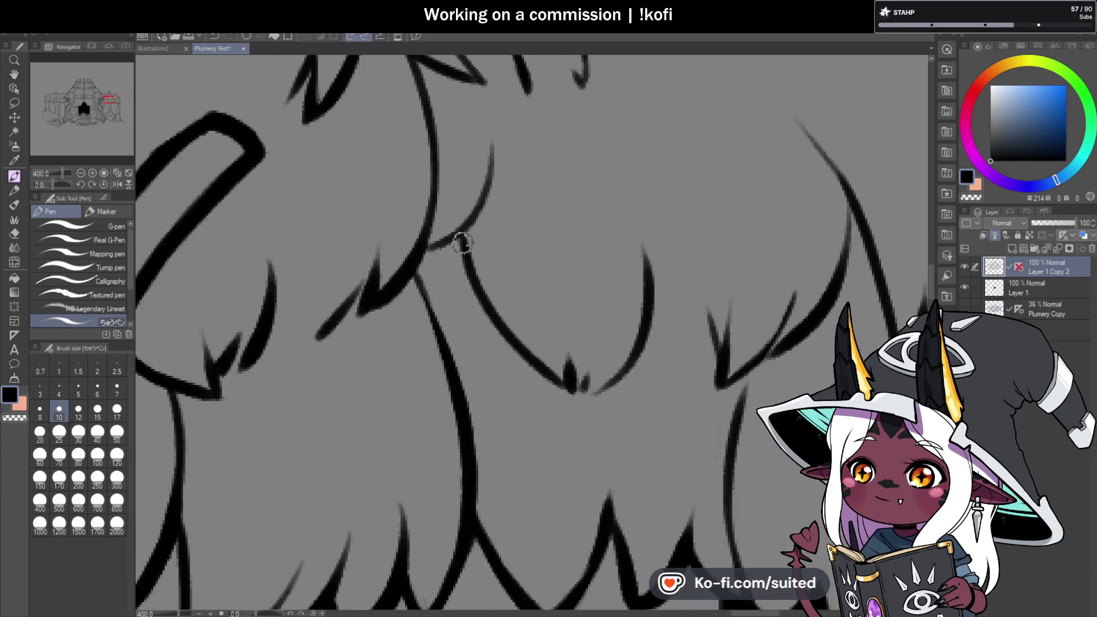
- Add fine new strands down the right roof's thatch and zoom out to check
{"action": "mouse_move", "coordinate": [463, 229]}
{"action": "left_mouse_down"}
{"action": "mouse_move", "coordinate": [423, 247]}
{"action": "mouse_move", "coordinate": [451, 361]}
{"action": "left_mouse_up"}
{"action": "scroll", "coordinate": [453, 404], "scroll_direction": "down", "scroll_amount": 4}
{"action": "scroll", "coordinate": [453, 404], "scroll_direction": "down", "scroll_amount": 2}
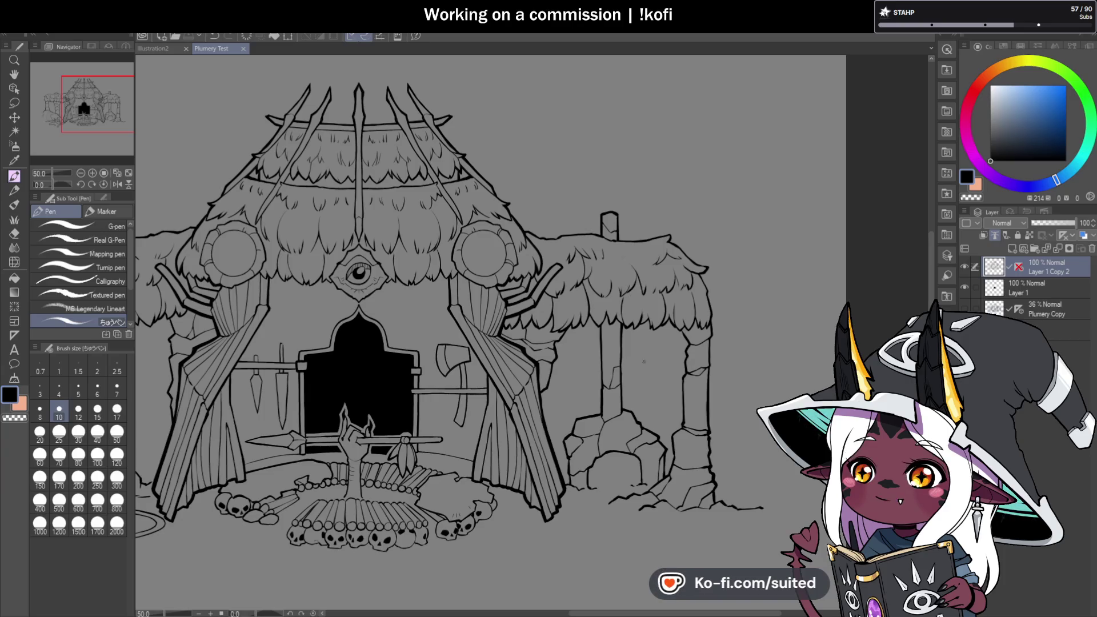
{"action": "scroll", "coordinate": [631, 296], "scroll_direction": "up", "scroll_amount": 2}
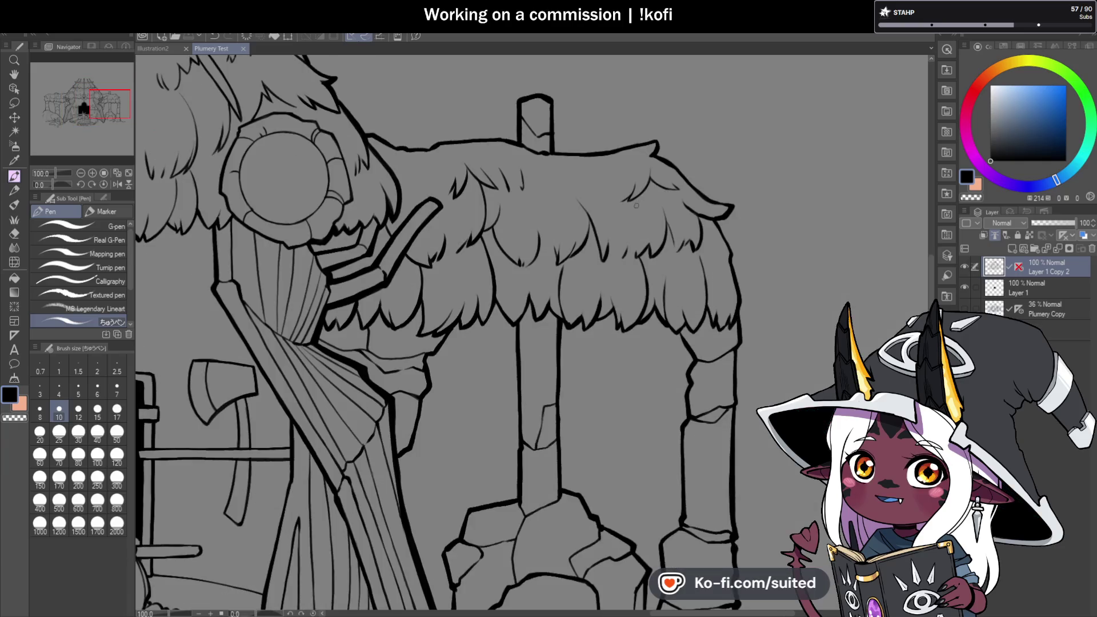
{"action": "scroll", "coordinate": [496, 164], "scroll_direction": "up", "scroll_amount": 2}
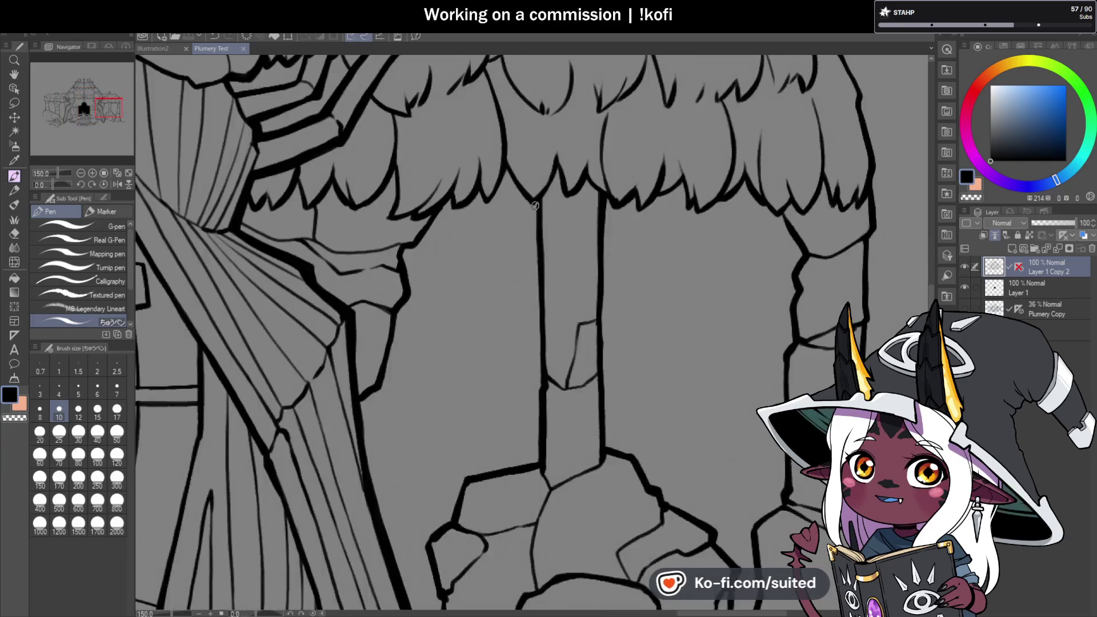
- Join the right pillar's top to the roof fringe and save the drawing
{"action": "left_click_drag", "start_coordinate": [551, 205], "coordinate": [568, 164]}
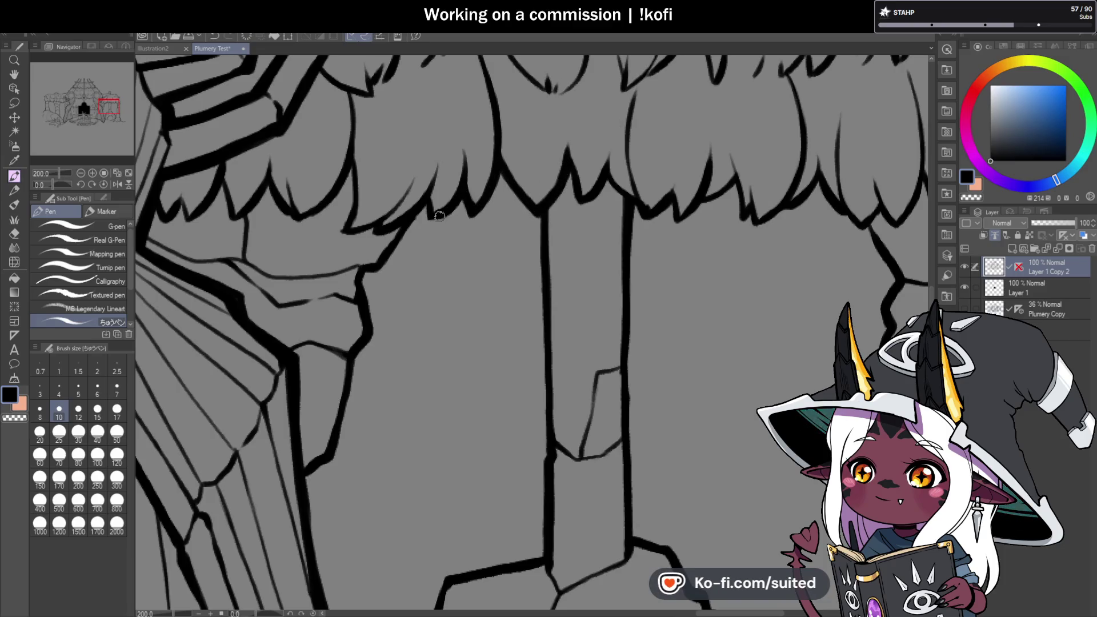
{"action": "scroll", "coordinate": [453, 206], "scroll_direction": "down", "scroll_amount": 3}
{"action": "scroll", "coordinate": [532, 266], "scroll_direction": "down", "scroll_amount": 2}
{"action": "key", "text": "ctrl+s"}
- Place a vertical symmetry ruler down the centre of the central roof
{"action": "scroll", "coordinate": [532, 272], "scroll_direction": "down", "scroll_amount": 1}
{"action": "scroll", "coordinate": [533, 272], "scroll_direction": "up", "scroll_amount": 1}
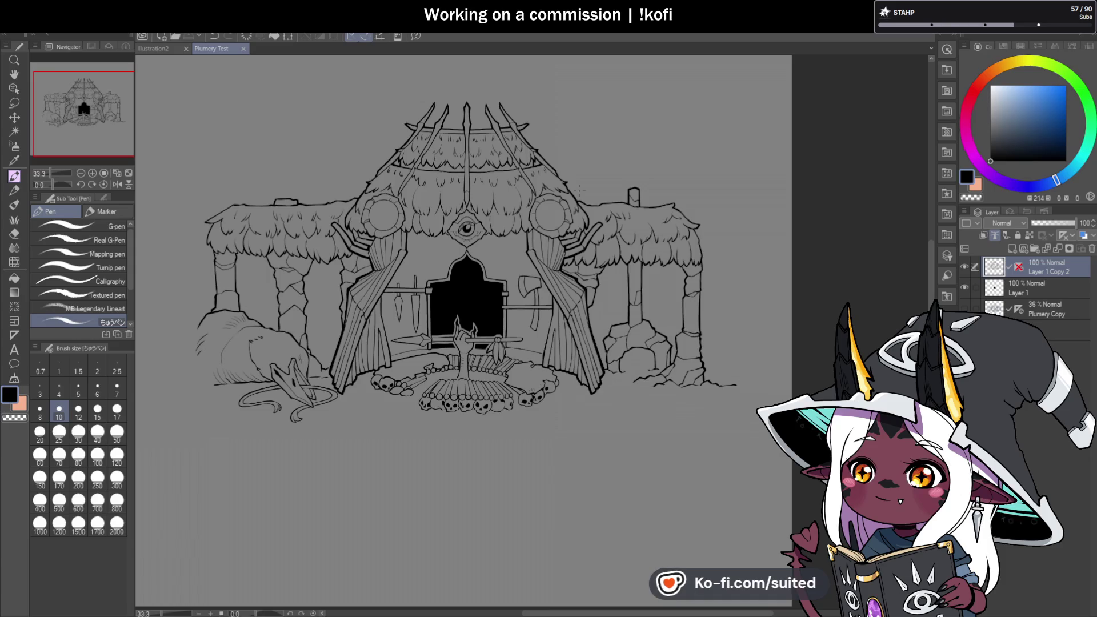
{"action": "scroll", "coordinate": [457, 94], "scroll_direction": "up", "scroll_amount": 2}
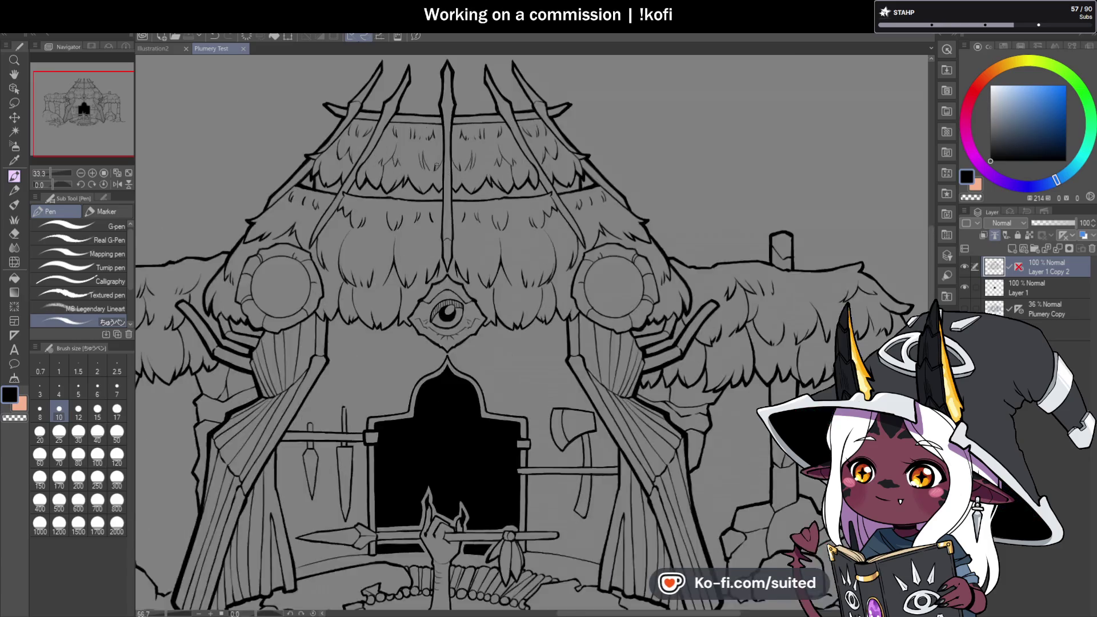
{"action": "scroll", "coordinate": [446, 103], "scroll_direction": "up", "scroll_amount": 1}
{"action": "left_click", "coordinate": [1019, 268]}
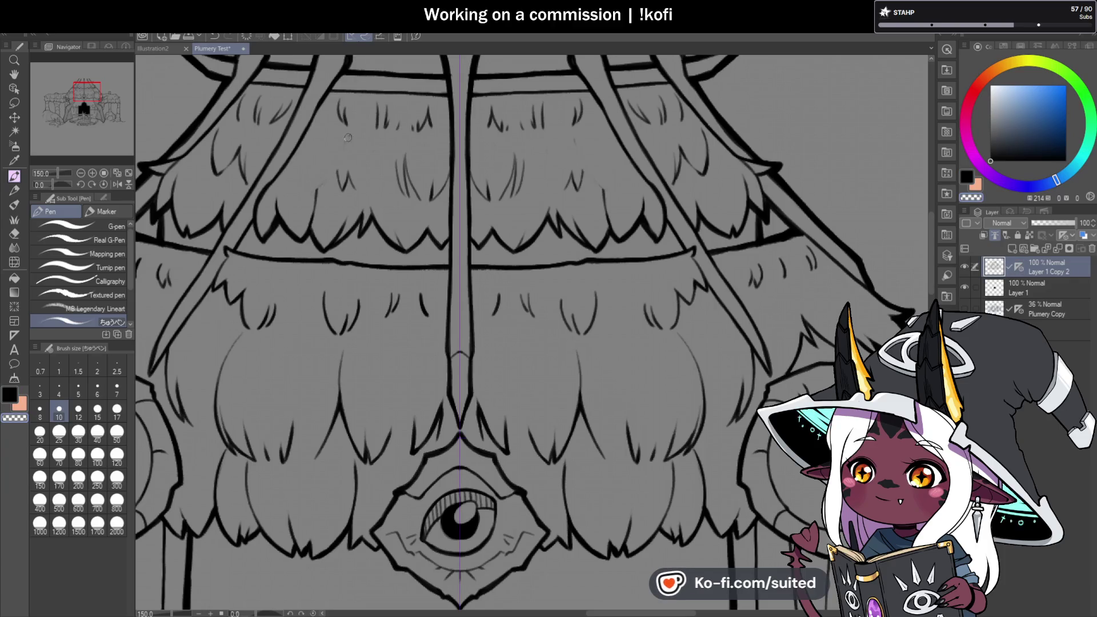
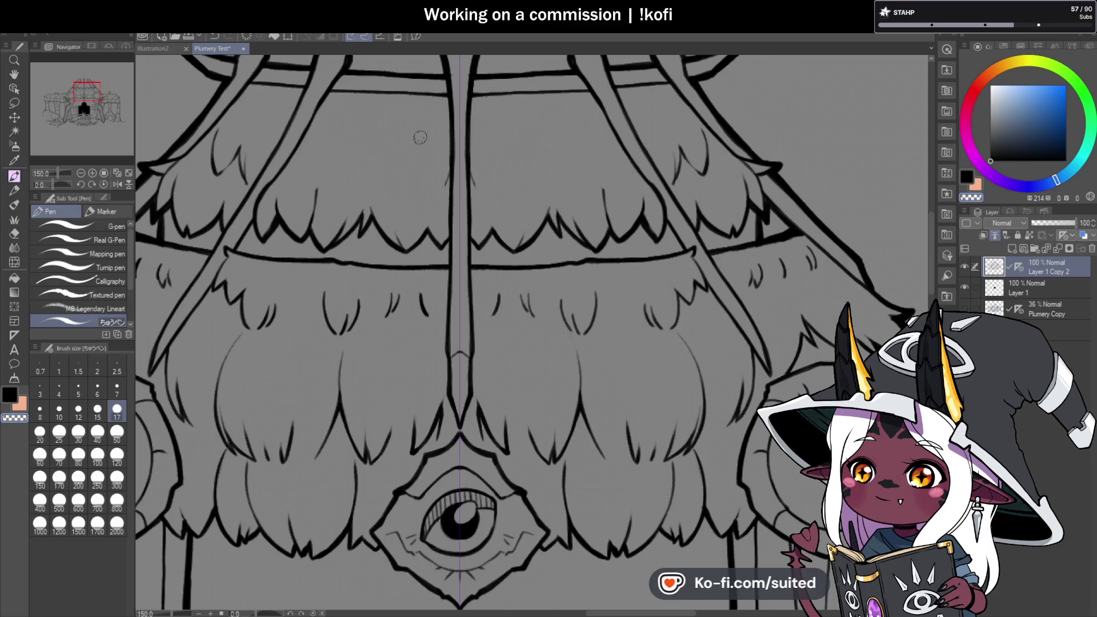
- Set the Pen to size 10, save, and try curved feather strokes in the upper thatch
{"action": "left_click", "coordinate": [59, 409]}
{"action": "key", "text": "ctrl+s"}
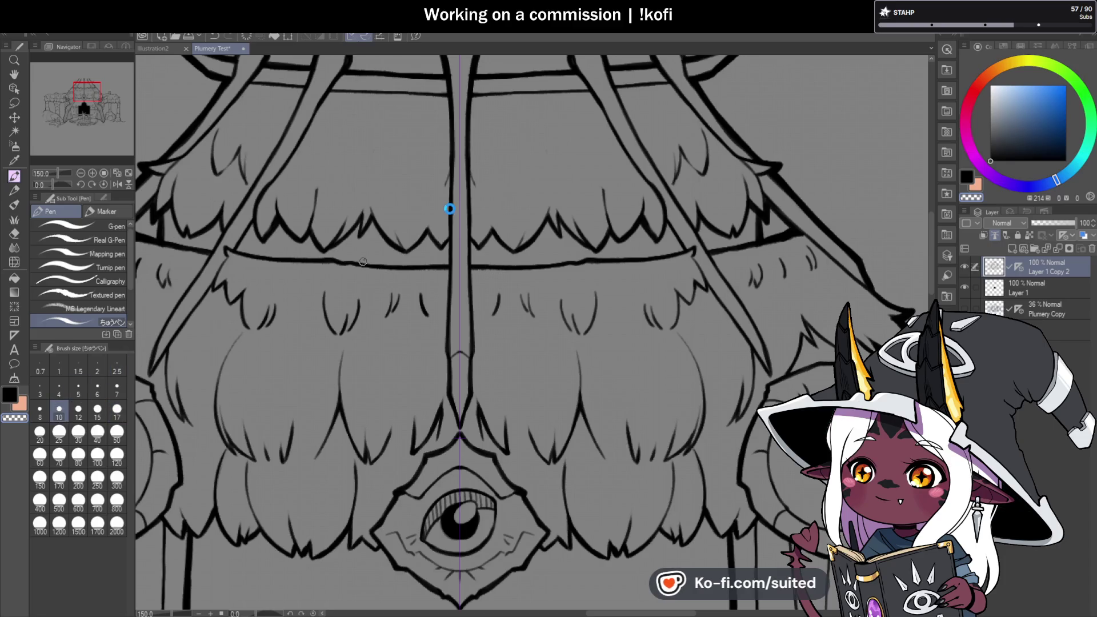
{"action": "scroll", "coordinate": [306, 167], "scroll_direction": "up", "scroll_amount": 1}
{"action": "scroll", "coordinate": [306, 166], "scroll_direction": "up", "scroll_amount": 2}
{"action": "left_click_drag", "start_coordinate": [303, 147], "coordinate": [360, 286]}
{"action": "key", "text": "ctrl+z"}
{"action": "left_click_drag", "start_coordinate": [302, 98], "coordinate": [346, 256]}
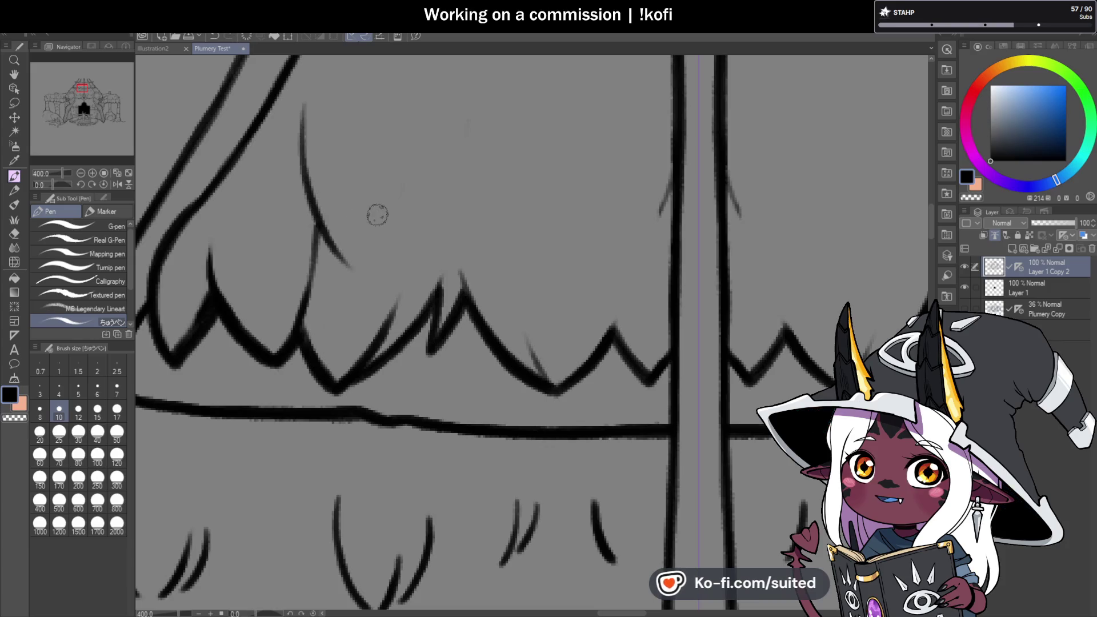
{"action": "key", "text": "ctrl+z"}
- Ink a straighter vertical feather stroke with a spiky tip beside the central pole
{"action": "left_click_drag", "start_coordinate": [304, 90], "coordinate": [329, 274]}
{"action": "key", "text": "ctrl+z"}
{"action": "mouse_move", "coordinate": [315, 60]}
{"action": "left_mouse_down"}
{"action": "mouse_move", "coordinate": [315, 216]}
{"action": "mouse_move", "coordinate": [343, 264]}
{"action": "mouse_move", "coordinate": [366, 186]}
{"action": "left_mouse_up"}
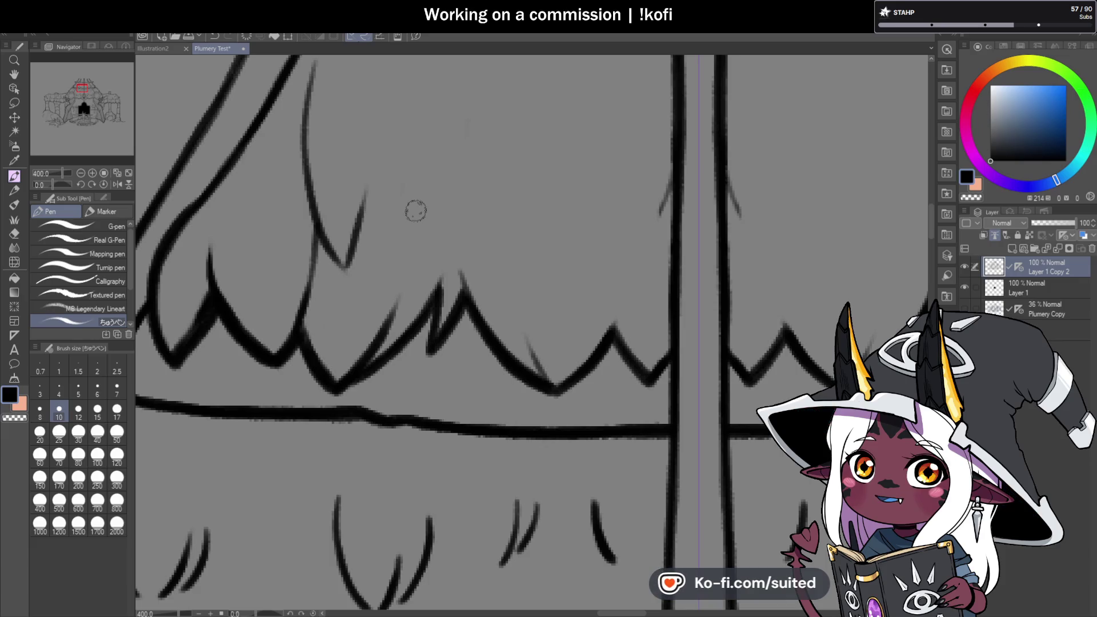
{"action": "scroll", "coordinate": [423, 171], "scroll_direction": "down", "scroll_amount": 2}
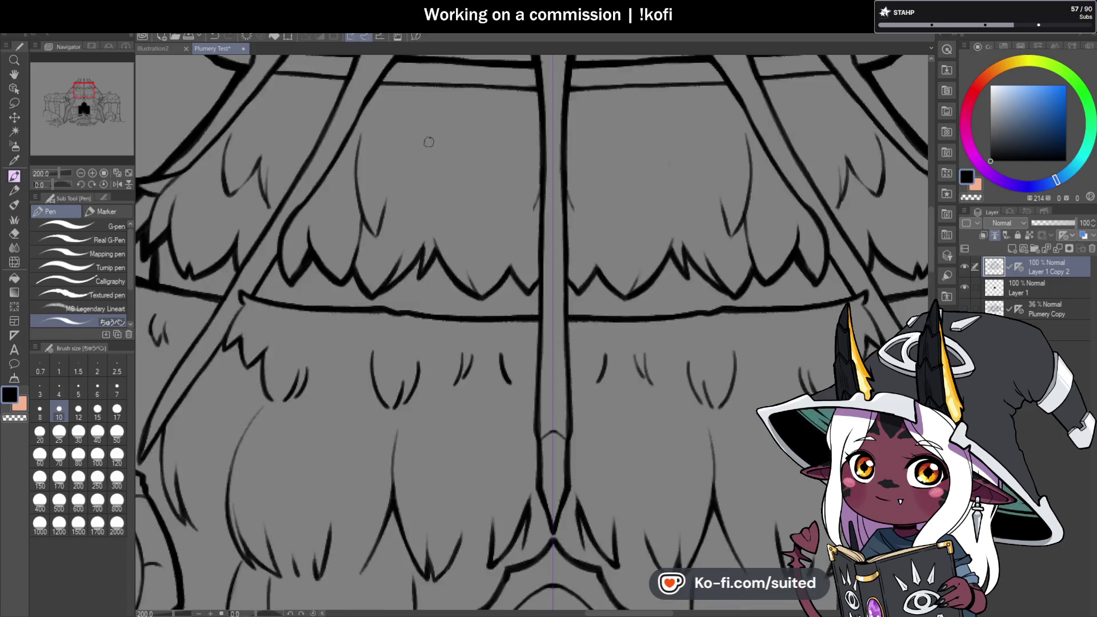
{"action": "scroll", "coordinate": [400, 172], "scroll_direction": "up", "scroll_amount": 2}
{"action": "left_click_drag", "start_coordinate": [386, 199], "coordinate": [392, 243]}
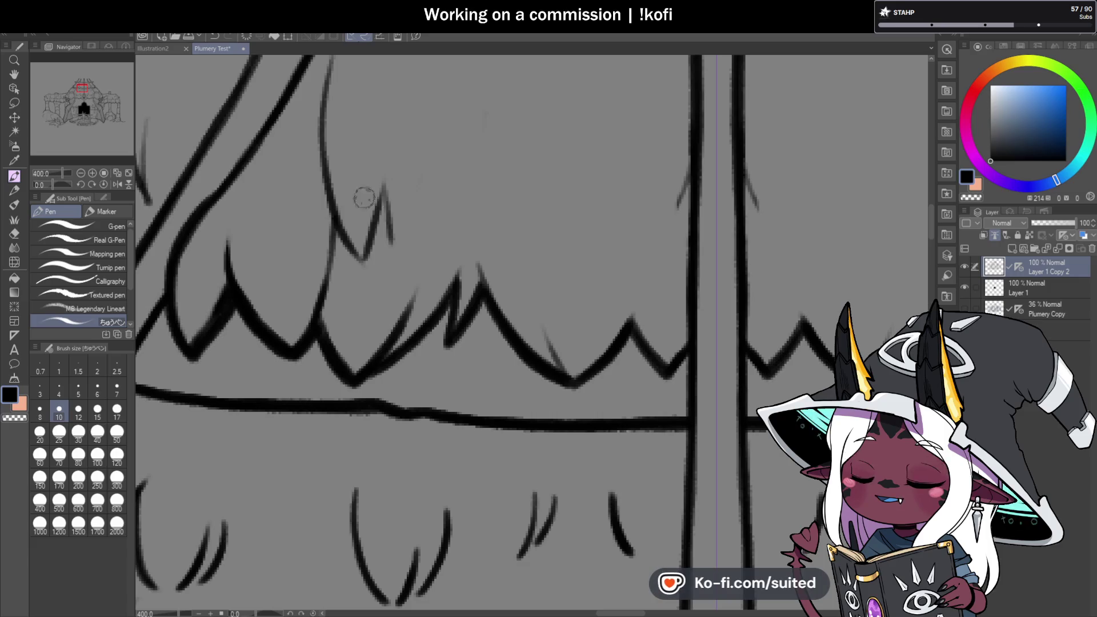
- Extend the left fringe curve downward in the upper thatch tier
{"action": "scroll", "coordinate": [317, 214], "scroll_direction": "down", "scroll_amount": 3}
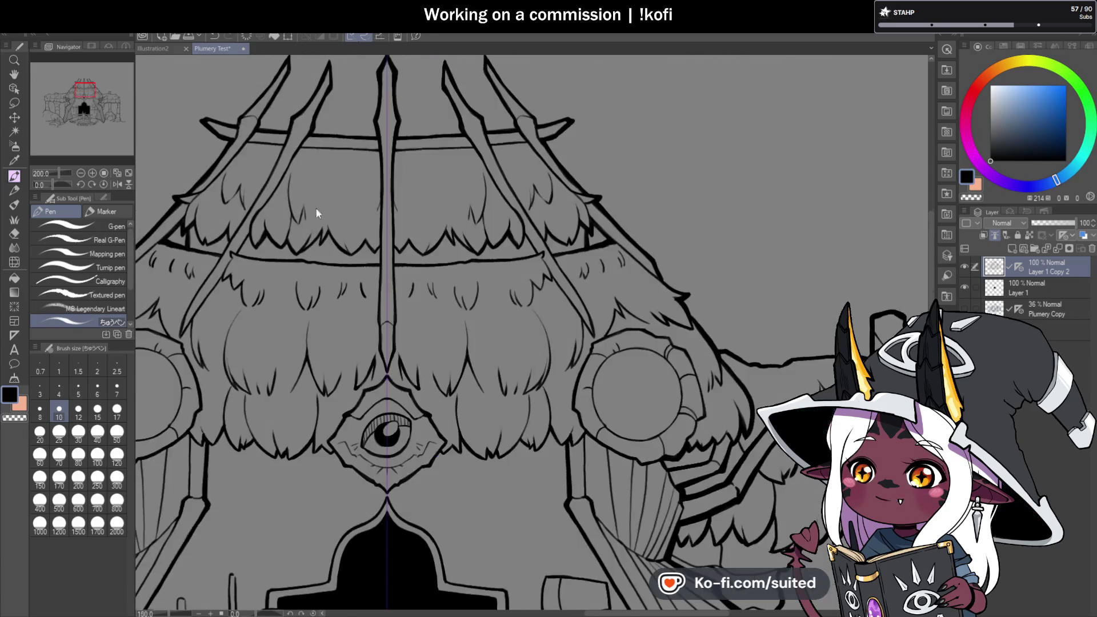
{"action": "scroll", "coordinate": [318, 226], "scroll_direction": "up", "scroll_amount": 2}
{"action": "scroll", "coordinate": [318, 226], "scroll_direction": "up", "scroll_amount": 3}
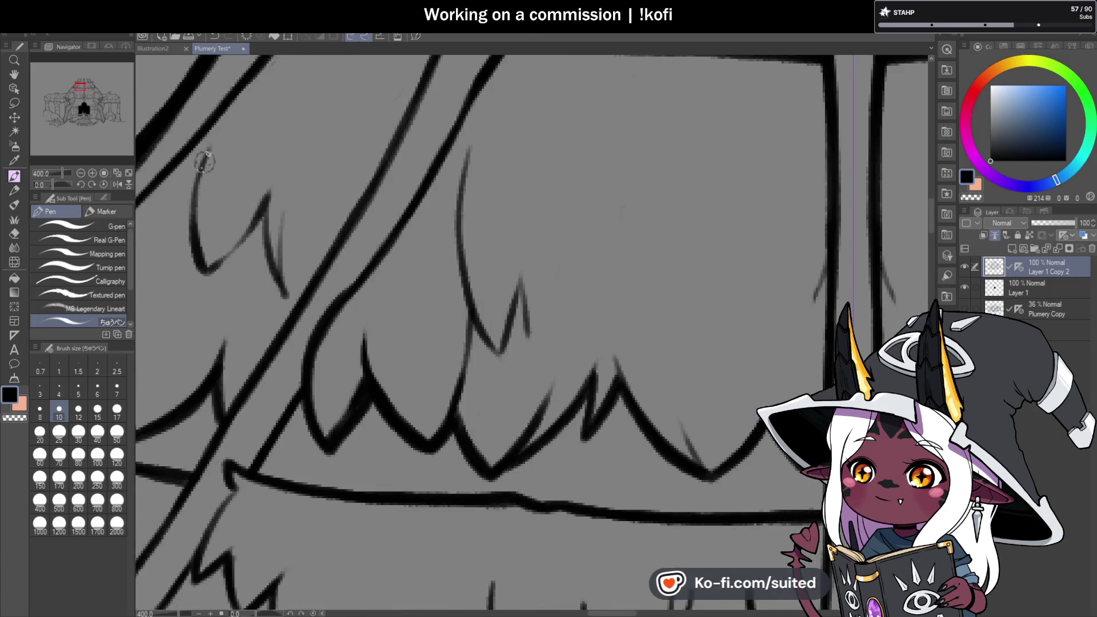
{"action": "mouse_move", "coordinate": [219, 121]}
{"action": "left_mouse_down"}
{"action": "mouse_move", "coordinate": [207, 272]}
{"action": "mouse_move", "coordinate": [268, 194]}
{"action": "mouse_move", "coordinate": [280, 288]}
{"action": "left_mouse_up"}
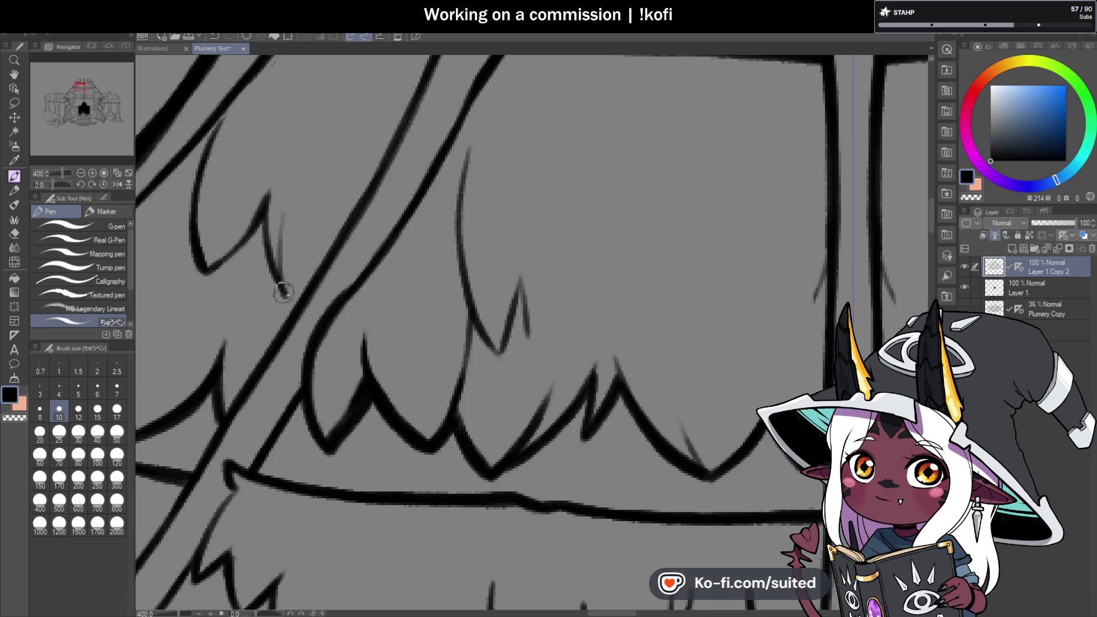
{"action": "scroll", "coordinate": [409, 245], "scroll_direction": "down", "scroll_amount": 2}
{"action": "scroll", "coordinate": [409, 246], "scroll_direction": "down", "scroll_amount": 3}
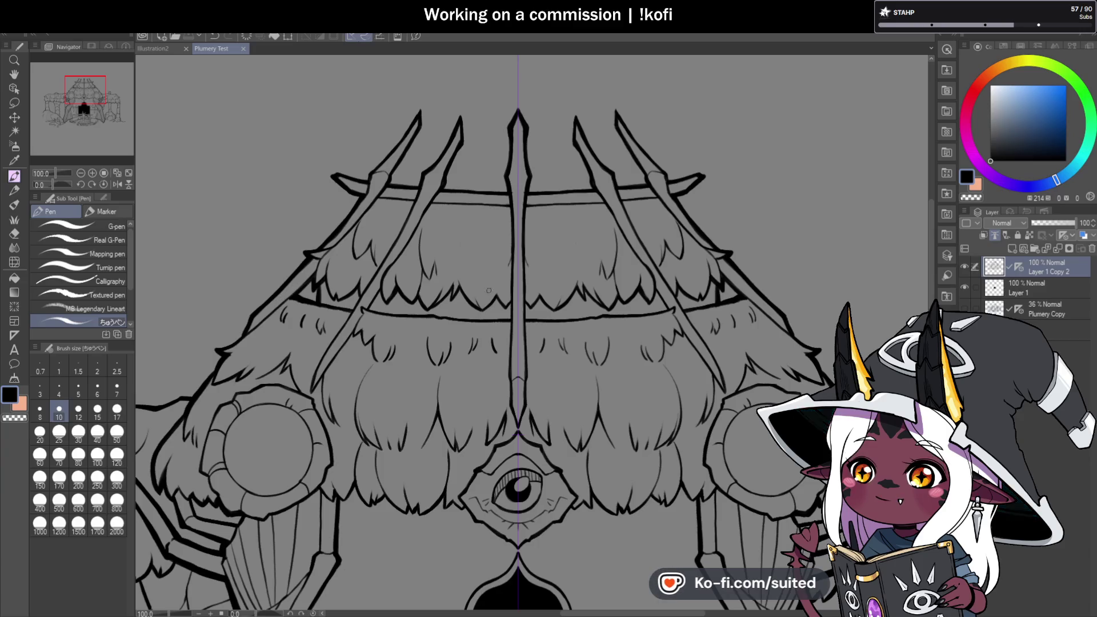
- Try curved feather strokes beside the spike, undo them, and save the drawing
{"action": "scroll", "coordinate": [440, 306], "scroll_direction": "down", "scroll_amount": 2}
{"action": "scroll", "coordinate": [441, 272], "scroll_direction": "up", "scroll_amount": 8}
{"action": "left_click_drag", "start_coordinate": [379, 282], "coordinate": [384, 303]}
{"action": "left_click_drag", "start_coordinate": [317, 148], "coordinate": [238, 216]}
{"action": "key", "text": "ctrl+z"}
{"action": "mouse_move", "coordinate": [316, 147]}
{"action": "left_mouse_down"}
{"action": "mouse_move", "coordinate": [240, 206]}
{"action": "mouse_move", "coordinate": [320, 154]}
{"action": "left_mouse_up"}
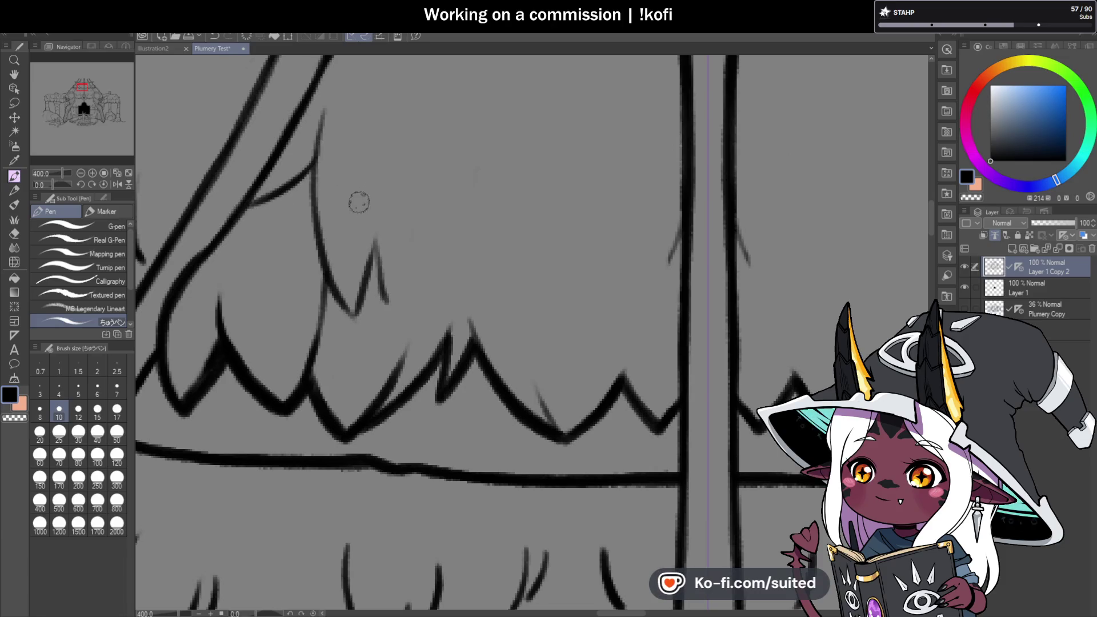
{"action": "key", "text": "ctrl+z"}
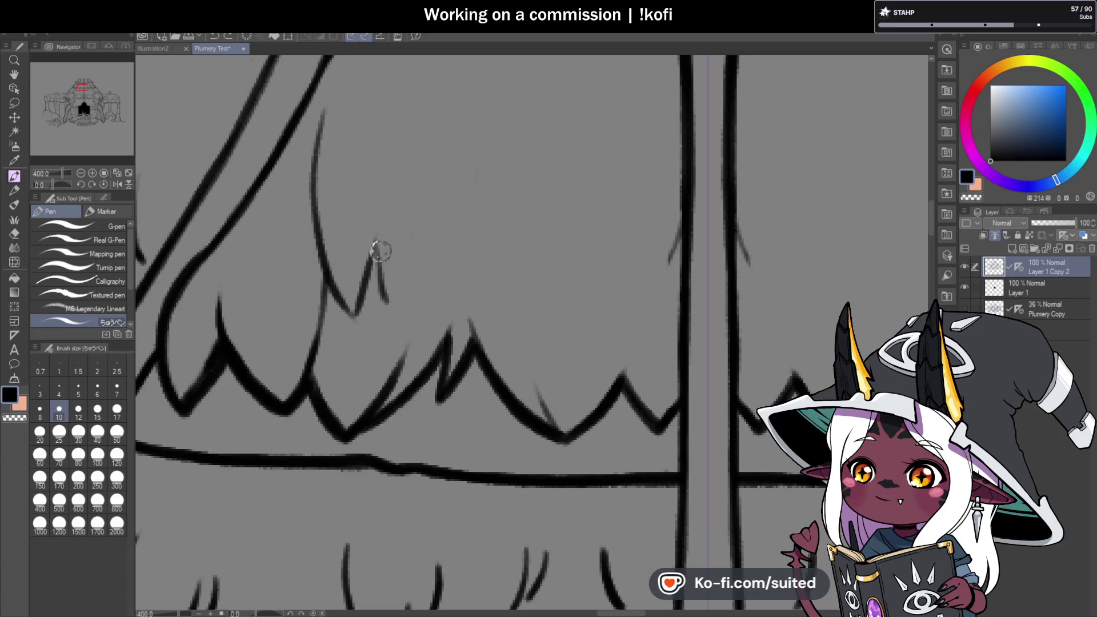
{"action": "key", "text": "ctrl+z"}
{"action": "key", "text": "ctrl+s"}
- Ink a mirrored V-shaped feather spike joined by a long curved stroke near the pole
{"action": "mouse_move", "coordinate": [356, 309]}
{"action": "left_mouse_down"}
{"action": "mouse_move", "coordinate": [376, 237]}
{"action": "mouse_move", "coordinate": [420, 300]}
{"action": "left_mouse_up"}
{"action": "key", "text": "ctrl+z"}
{"action": "left_click_drag", "start_coordinate": [375, 237], "coordinate": [423, 303]}
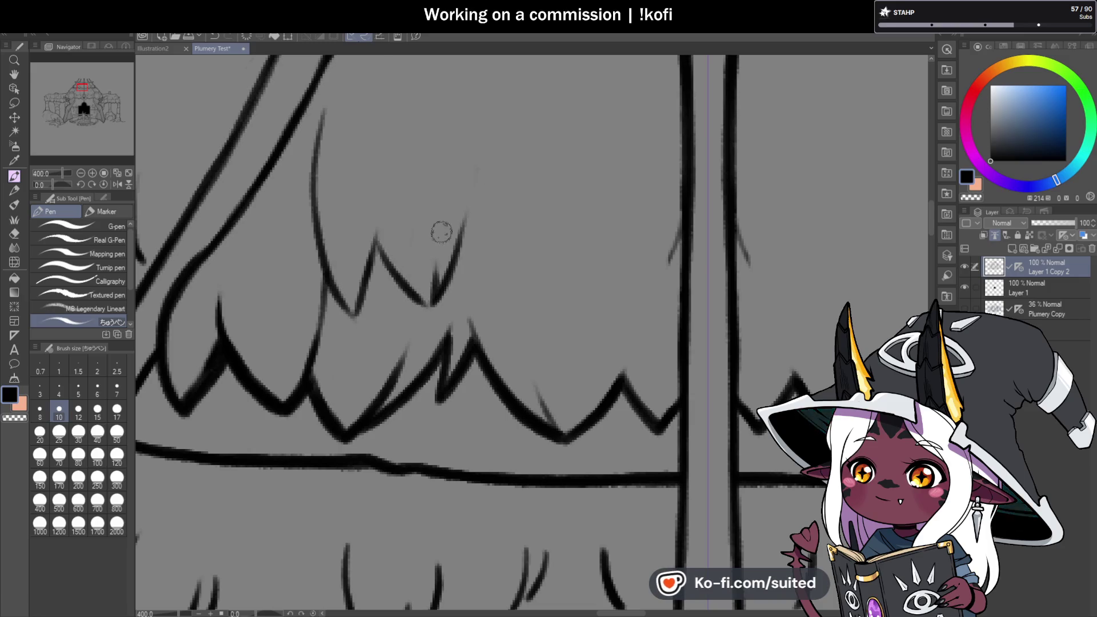
{"action": "scroll", "coordinate": [549, 198], "scroll_direction": "down", "scroll_amount": 4}
{"action": "scroll", "coordinate": [549, 198], "scroll_direction": "down", "scroll_amount": 1}
{"action": "scroll", "coordinate": [537, 182], "scroll_direction": "up", "scroll_amount": 2}
{"action": "scroll", "coordinate": [532, 132], "scroll_direction": "up", "scroll_amount": 2}
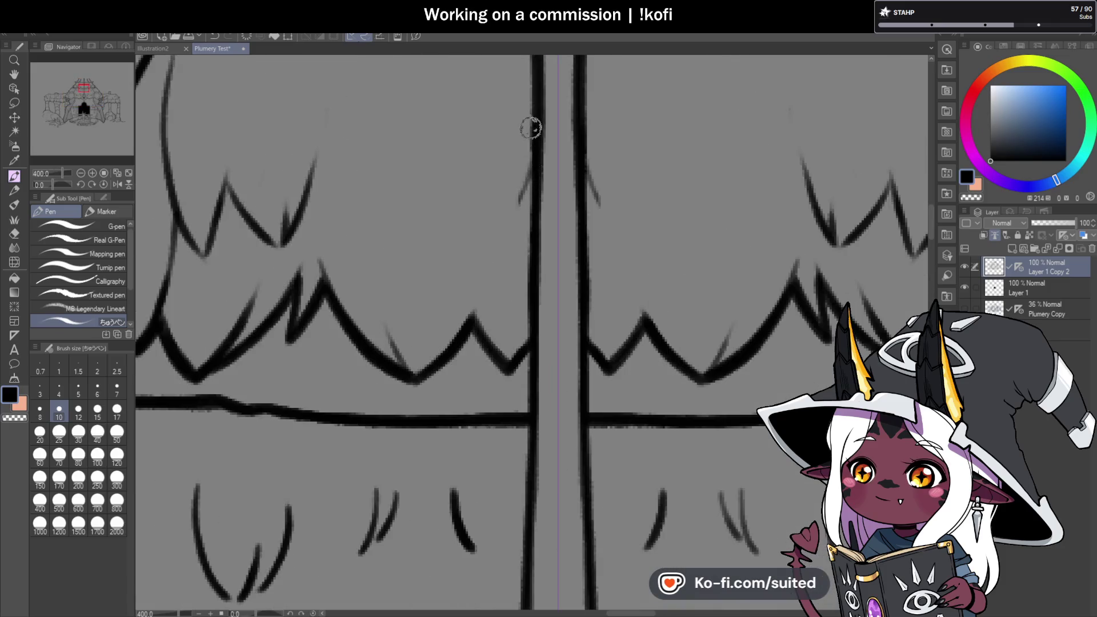
{"action": "mouse_move", "coordinate": [530, 158]}
{"action": "left_mouse_down"}
{"action": "mouse_move", "coordinate": [473, 247]}
{"action": "mouse_move", "coordinate": [444, 216]}
{"action": "left_mouse_up"}
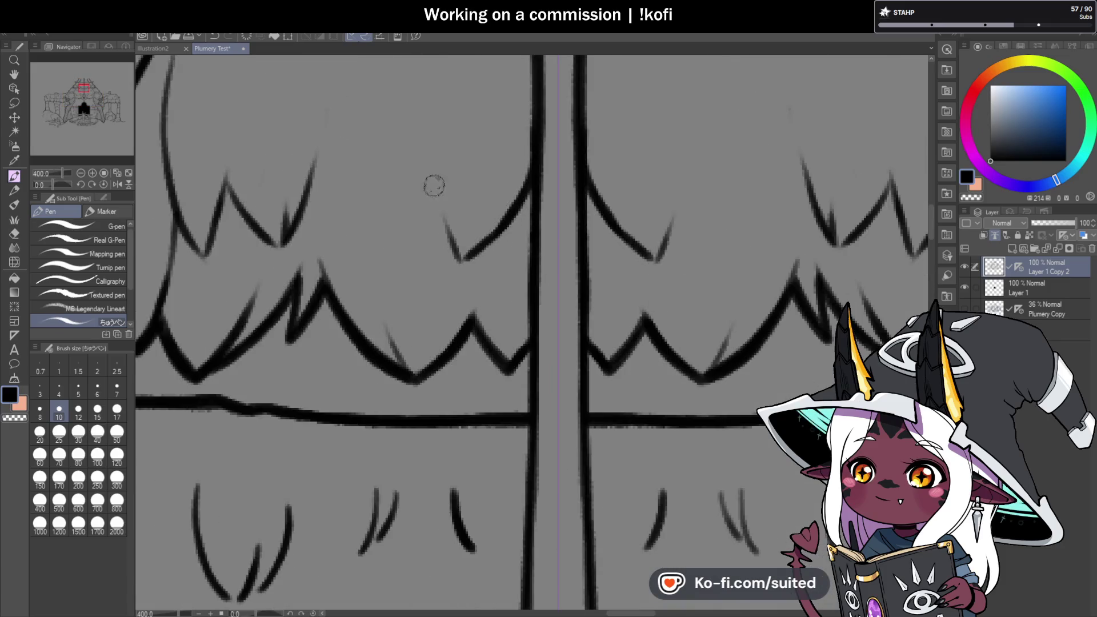
{"action": "mouse_move", "coordinate": [460, 259]}
{"action": "left_mouse_down"}
{"action": "mouse_move", "coordinate": [441, 93]}
{"action": "mouse_move", "coordinate": [470, 262]}
{"action": "left_mouse_up"}
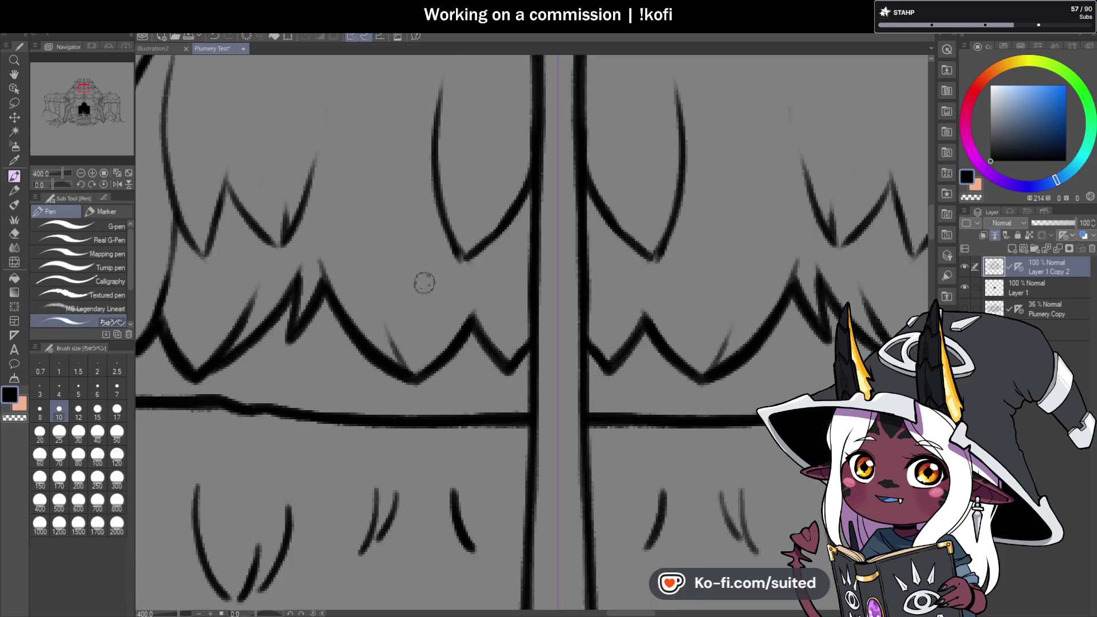
- Switch back to black ink and draw mirrored curved feather strokes beside the pole
{"action": "scroll", "coordinate": [423, 278], "scroll_direction": "down", "scroll_amount": 4}
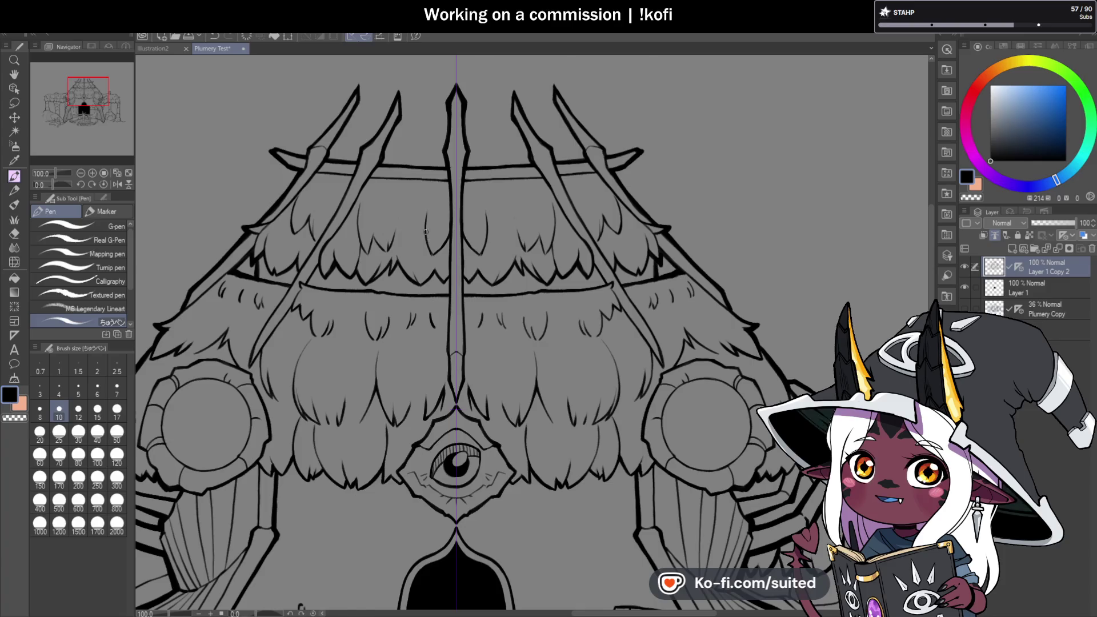
{"action": "scroll", "coordinate": [457, 264], "scroll_direction": "up", "scroll_amount": 1}
{"action": "scroll", "coordinate": [402, 263], "scroll_direction": "up", "scroll_amount": 1}
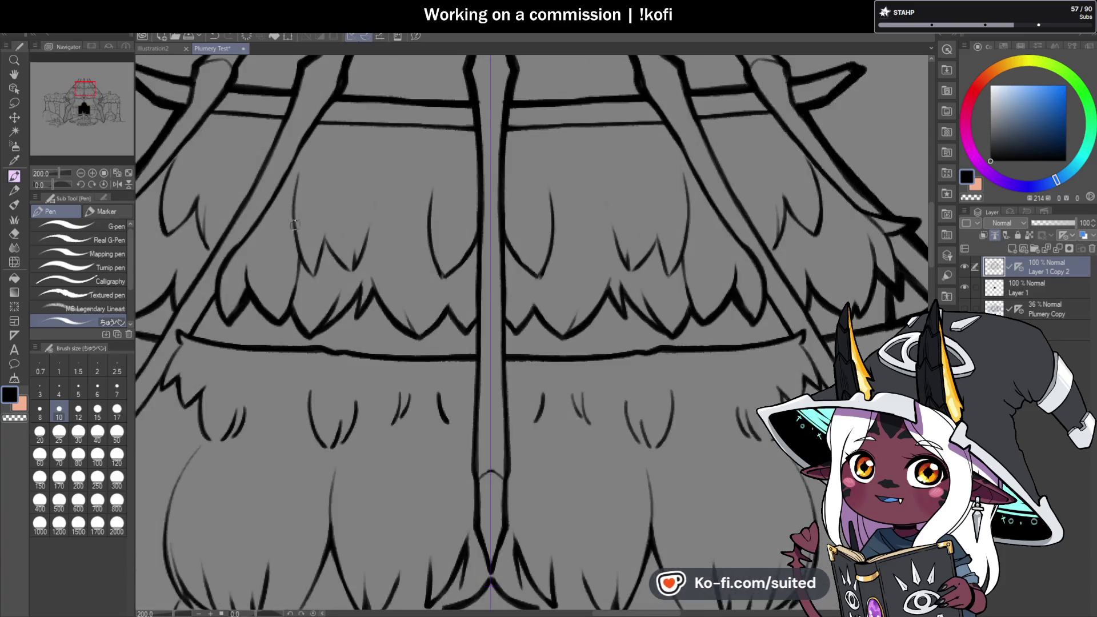
{"action": "scroll", "coordinate": [294, 224], "scroll_direction": "down", "scroll_amount": 2}
{"action": "scroll", "coordinate": [293, 205], "scroll_direction": "up", "scroll_amount": 4}
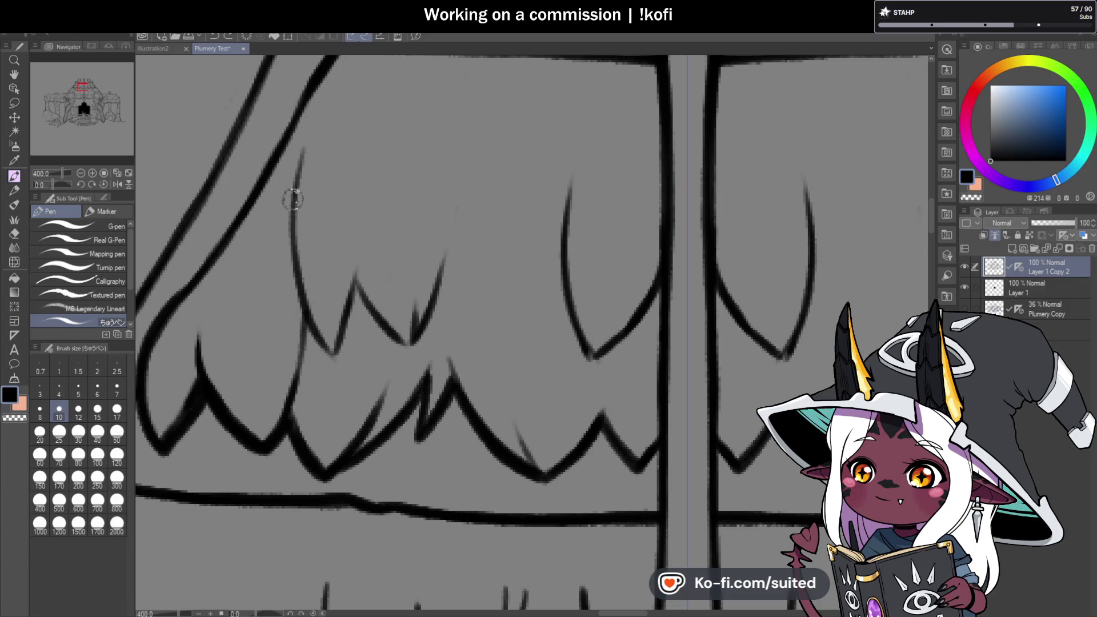
{"action": "scroll", "coordinate": [292, 199], "scroll_direction": "down", "scroll_amount": 2}
{"action": "scroll", "coordinate": [367, 208], "scroll_direction": "down", "scroll_amount": 2}
{"action": "scroll", "coordinate": [658, 290], "scroll_direction": "down", "scroll_amount": 1}
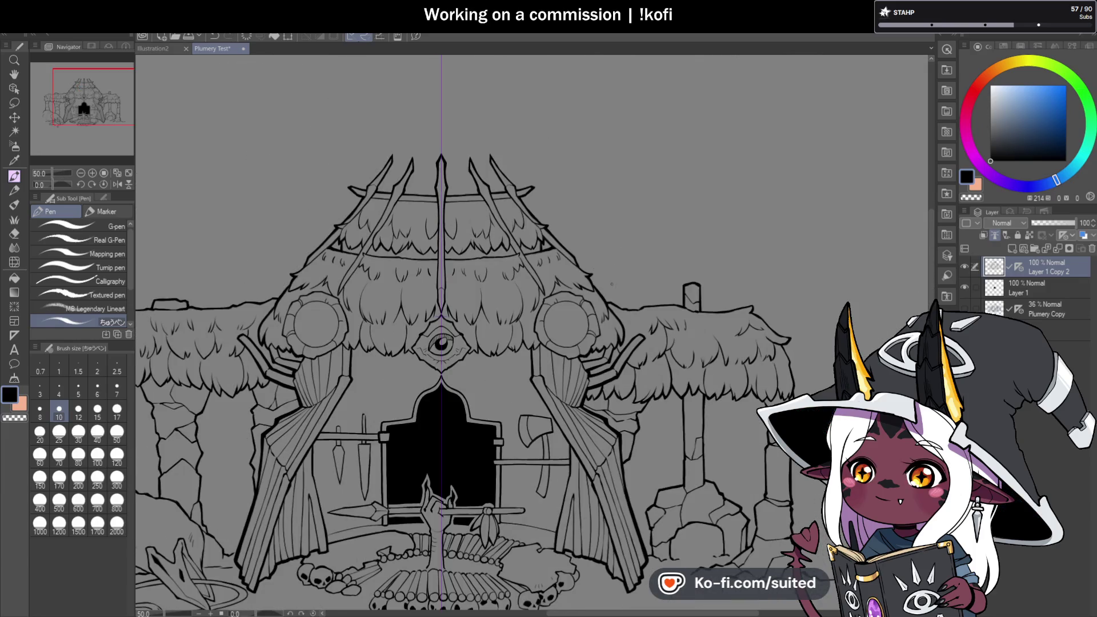
{"action": "scroll", "coordinate": [403, 203], "scroll_direction": "up", "scroll_amount": 2}
{"action": "scroll", "coordinate": [403, 203], "scroll_direction": "up", "scroll_amount": 2}
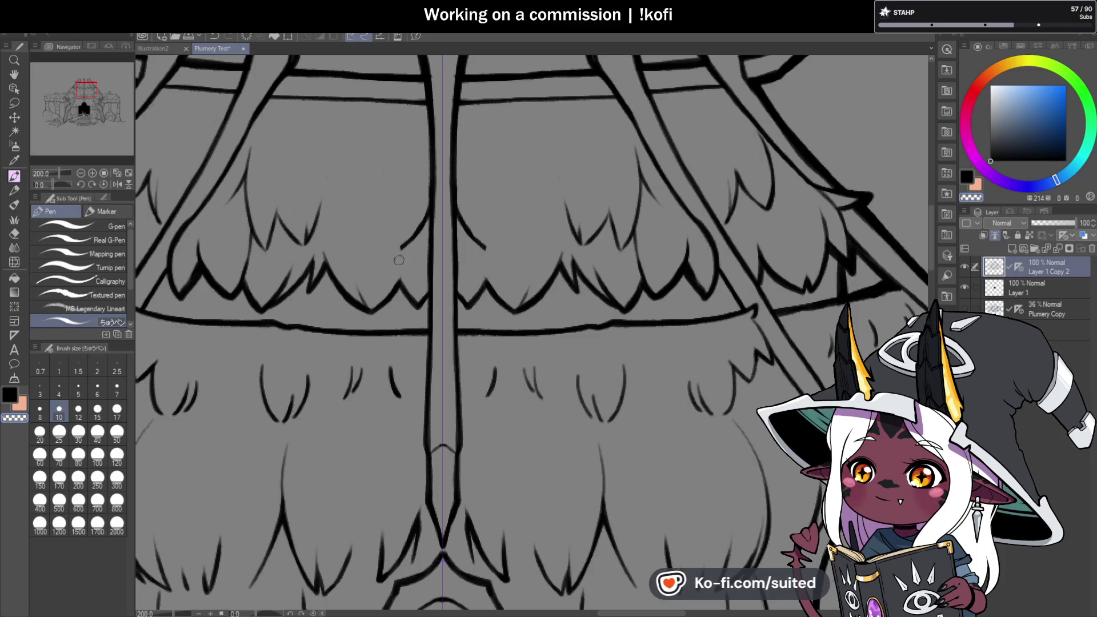
{"action": "key", "text": "c"}
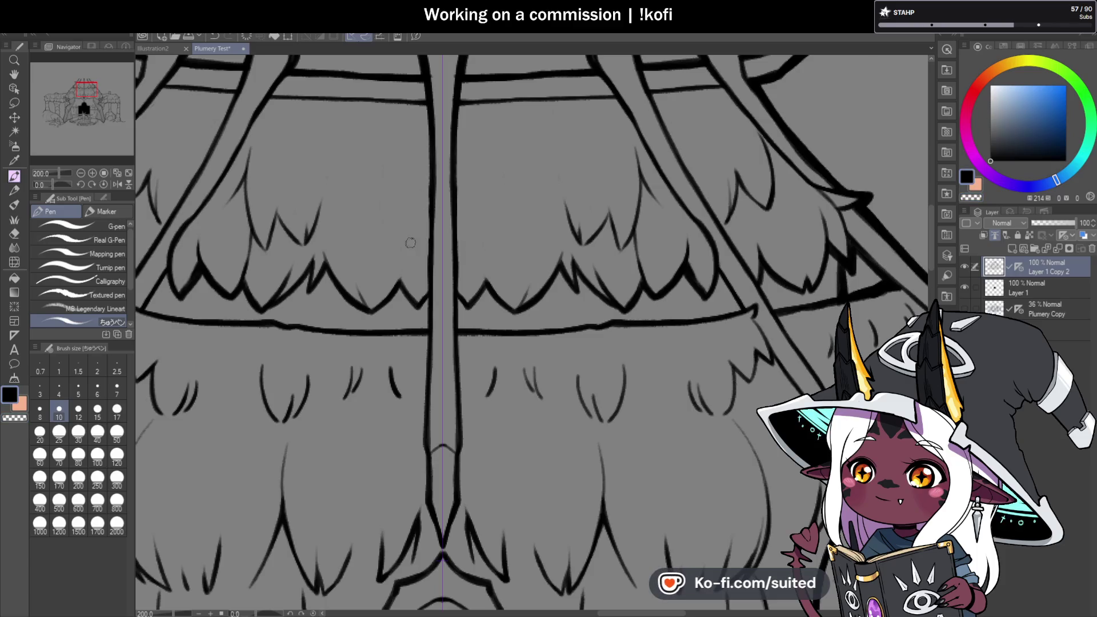
{"action": "scroll", "coordinate": [411, 243], "scroll_direction": "up", "scroll_amount": 2}
{"action": "left_click_drag", "start_coordinate": [380, 331], "coordinate": [421, 193]}
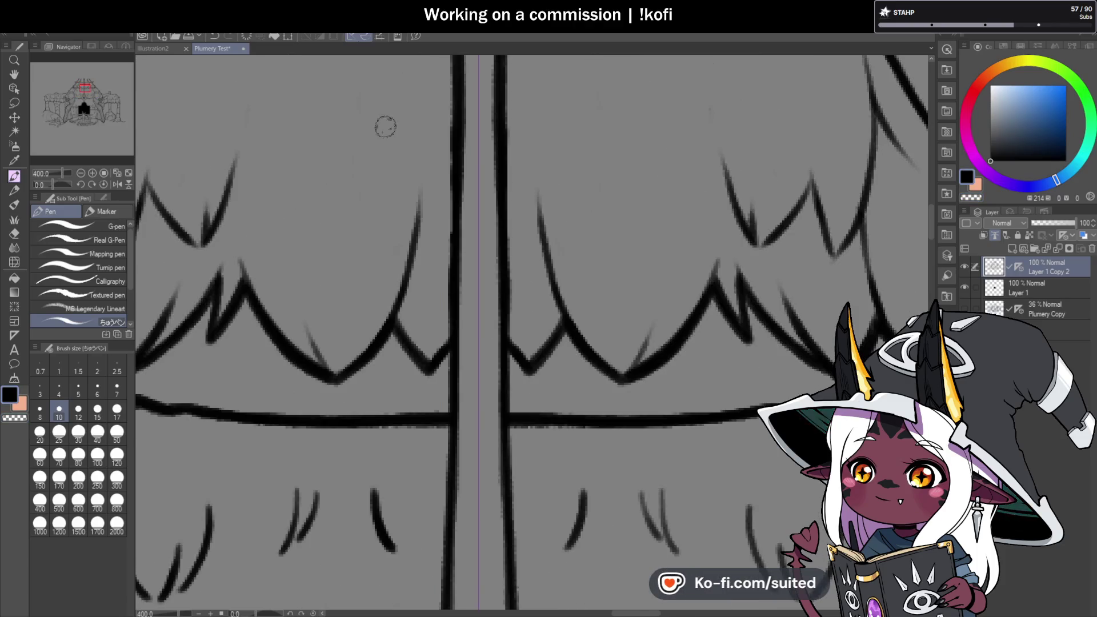
{"action": "mouse_move", "coordinate": [383, 96]}
{"action": "left_mouse_down"}
{"action": "mouse_move", "coordinate": [432, 210]}
{"action": "mouse_move", "coordinate": [404, 166]}
{"action": "mouse_move", "coordinate": [388, 94]}
{"action": "mouse_move", "coordinate": [365, 237]}
{"action": "left_mouse_up"}
{"action": "key", "text": "ctrl+z"}
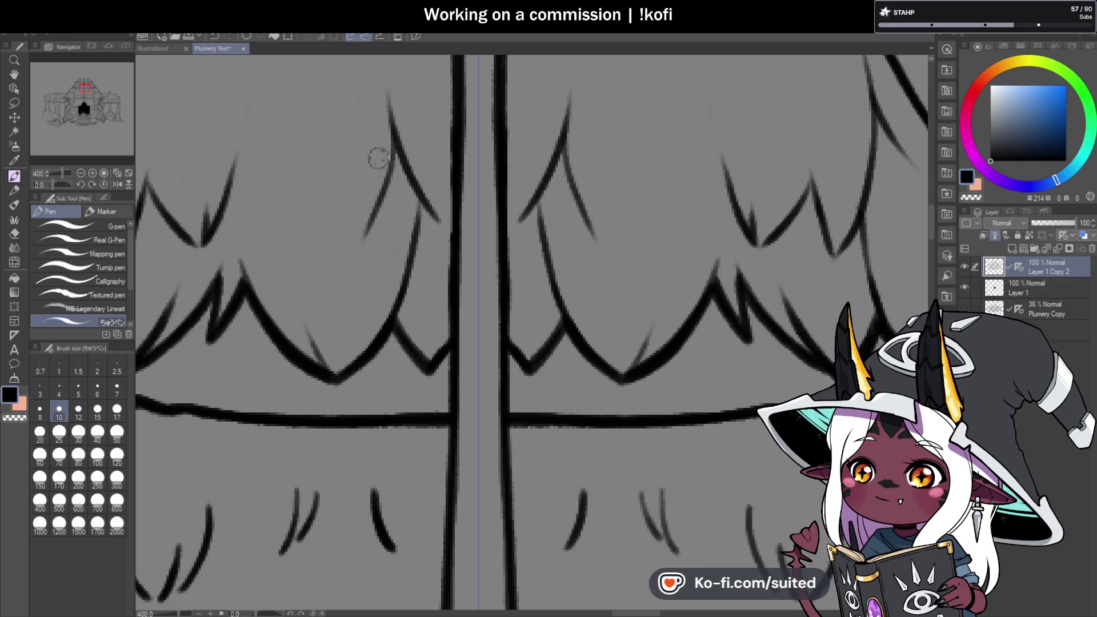
- Add another curved and a short mirrored feather stroke to the upper tier
{"action": "left_click_drag", "start_coordinate": [377, 167], "coordinate": [338, 245]}
{"action": "left_click_drag", "start_coordinate": [325, 194], "coordinate": [338, 248]}
{"action": "scroll", "coordinate": [338, 249], "scroll_direction": "down", "scroll_amount": 3}
{"action": "scroll", "coordinate": [464, 243], "scroll_direction": "down", "scroll_amount": 3}
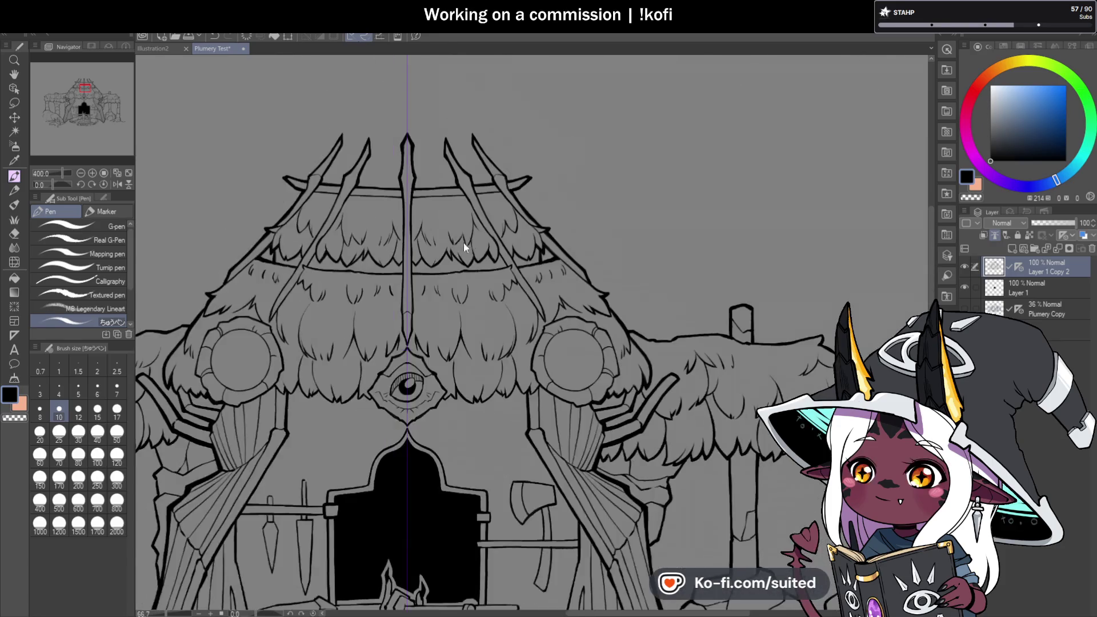
{"action": "scroll", "coordinate": [521, 217], "scroll_direction": "down", "scroll_amount": 1}
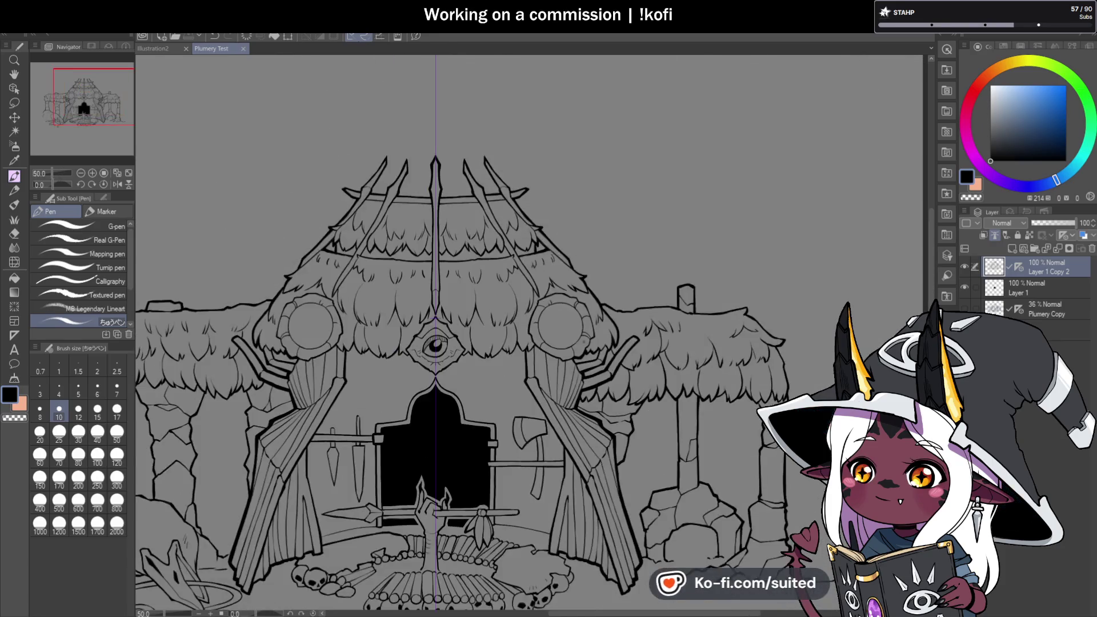
- Redraw a faint feather stroke in the upper tier as a darker one
{"action": "scroll", "coordinate": [455, 249], "scroll_direction": "up", "scroll_amount": 1}
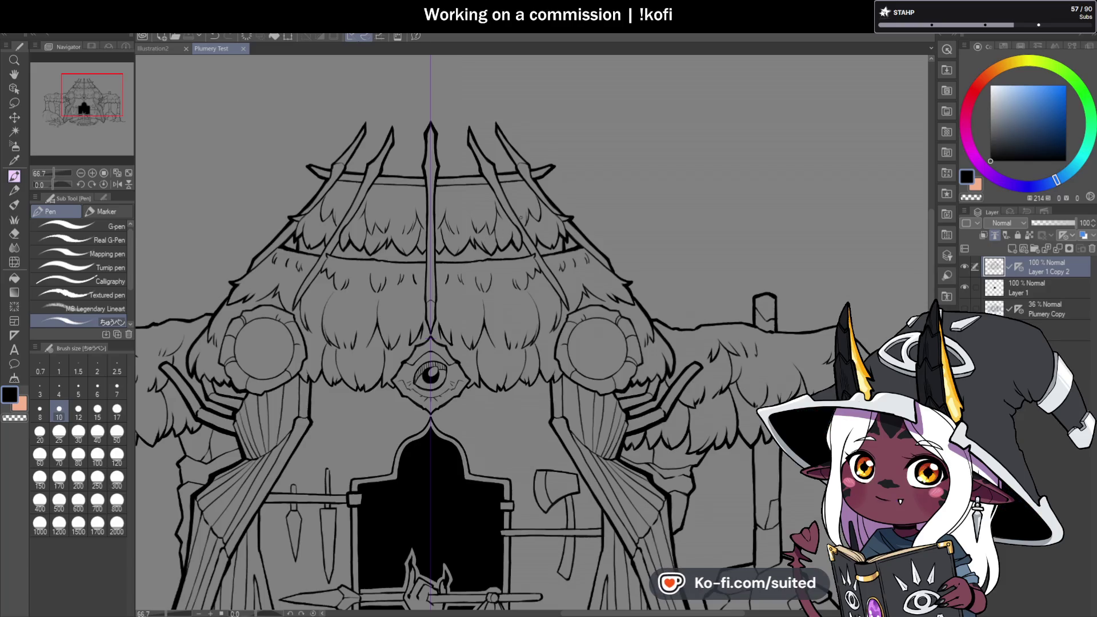
{"action": "scroll", "coordinate": [395, 262], "scroll_direction": "up", "scroll_amount": 3}
{"action": "scroll", "coordinate": [395, 261], "scroll_direction": "up", "scroll_amount": 3}
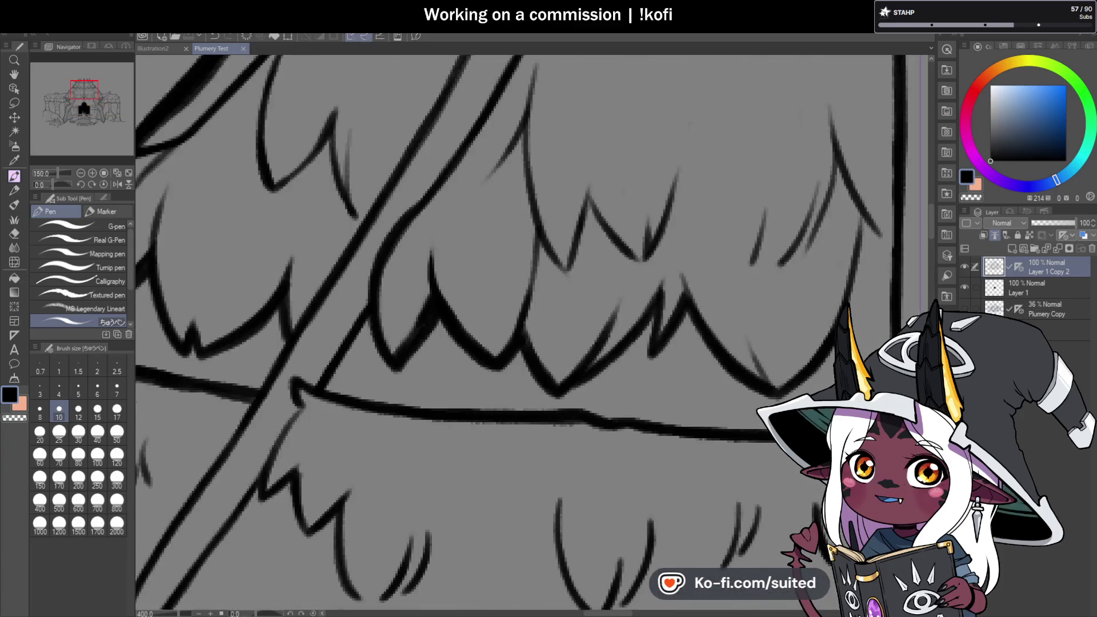
{"action": "left_click_drag", "start_coordinate": [282, 274], "coordinate": [326, 186]}
{"action": "key", "text": "ctrl+z"}
{"action": "mouse_move", "coordinate": [284, 273]}
{"action": "left_mouse_down"}
{"action": "mouse_move", "coordinate": [331, 167]}
{"action": "mouse_move", "coordinate": [286, 287]}
{"action": "left_mouse_up"}
- Ink a long mirrored curved fur stroke on the upper thatch
{"action": "scroll", "coordinate": [286, 280], "scroll_direction": "down", "scroll_amount": 3}
{"action": "scroll", "coordinate": [448, 269], "scroll_direction": "down", "scroll_amount": 3}
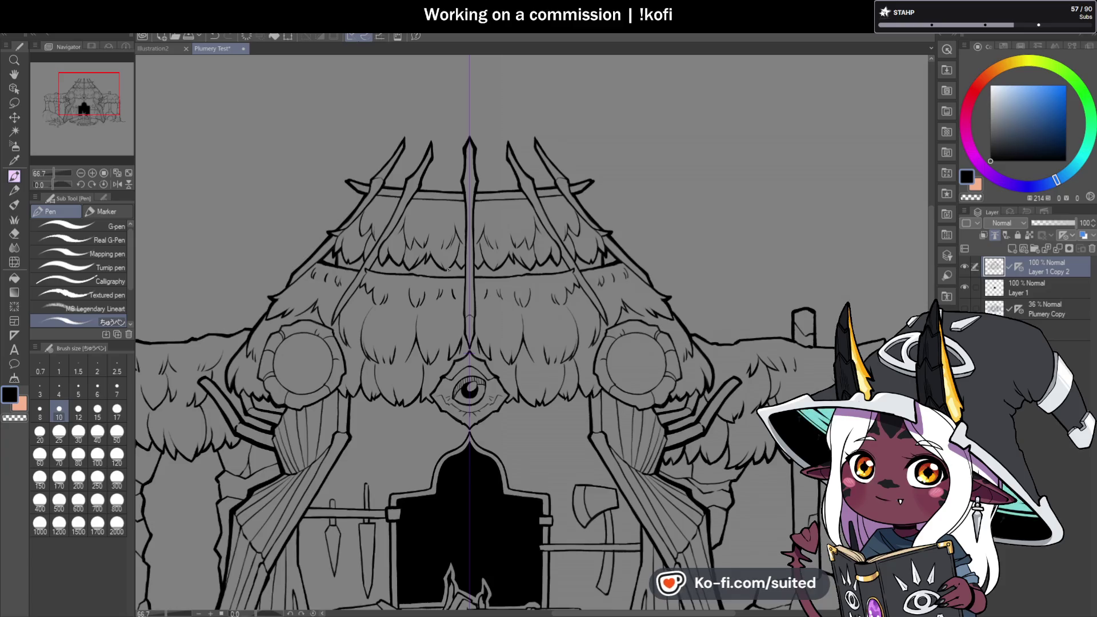
{"action": "scroll", "coordinate": [541, 263], "scroll_direction": "up", "scroll_amount": 3}
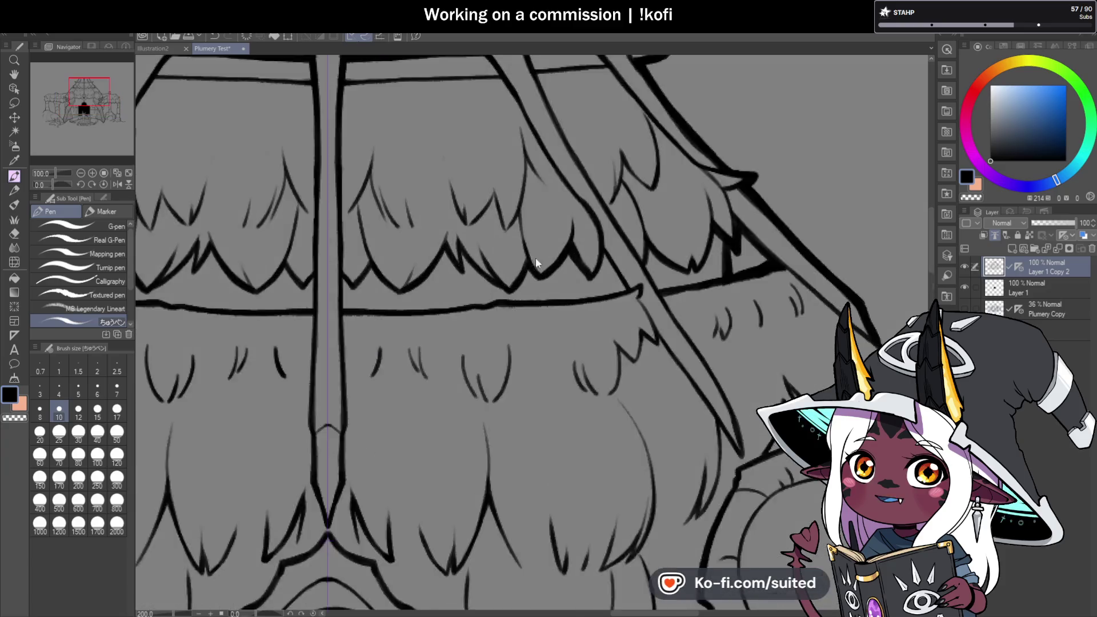
{"action": "scroll", "coordinate": [536, 257], "scroll_direction": "up", "scroll_amount": 2}
{"action": "scroll", "coordinate": [427, 240], "scroll_direction": "down", "scroll_amount": 4}
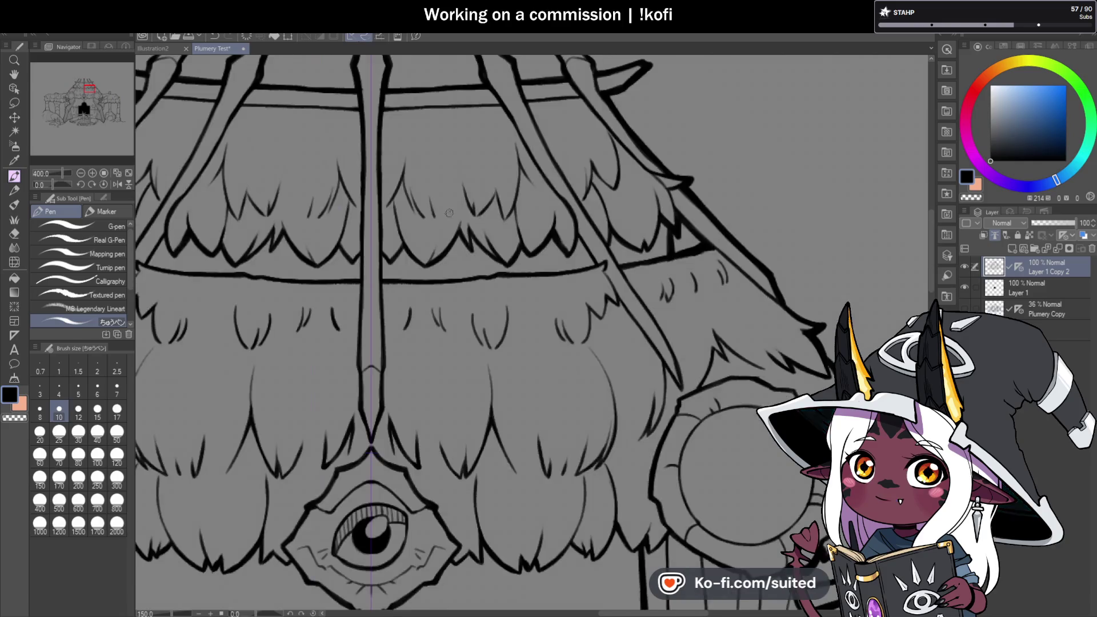
{"action": "scroll", "coordinate": [411, 221], "scroll_direction": "up", "scroll_amount": 2}
{"action": "scroll", "coordinate": [411, 221], "scroll_direction": "up", "scroll_amount": 2}
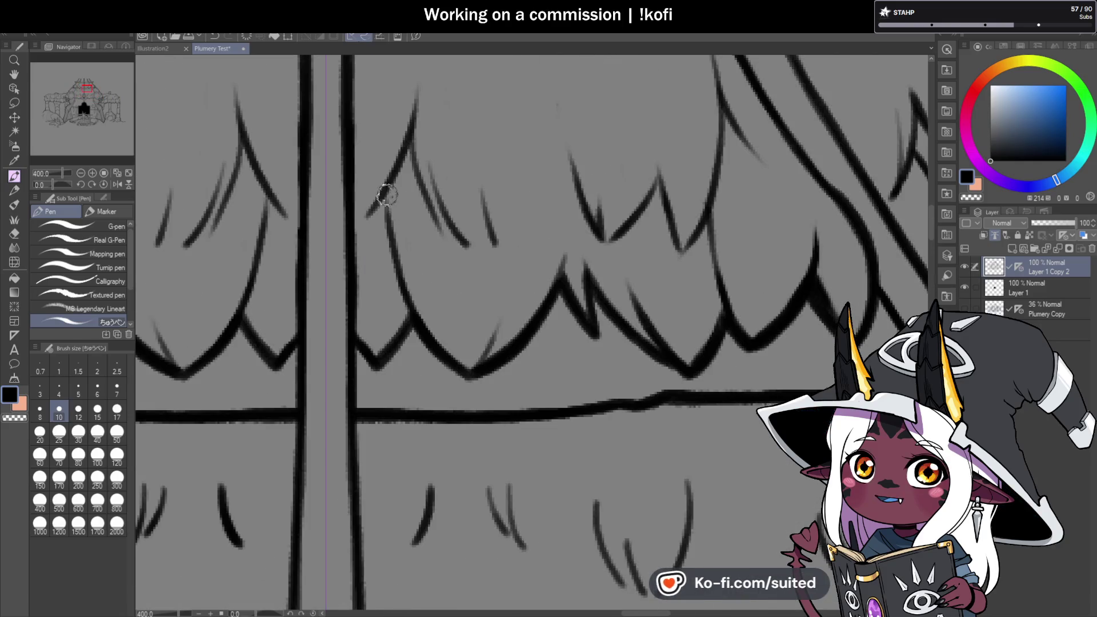
{"action": "scroll", "coordinate": [357, 223], "scroll_direction": "down", "scroll_amount": 4}
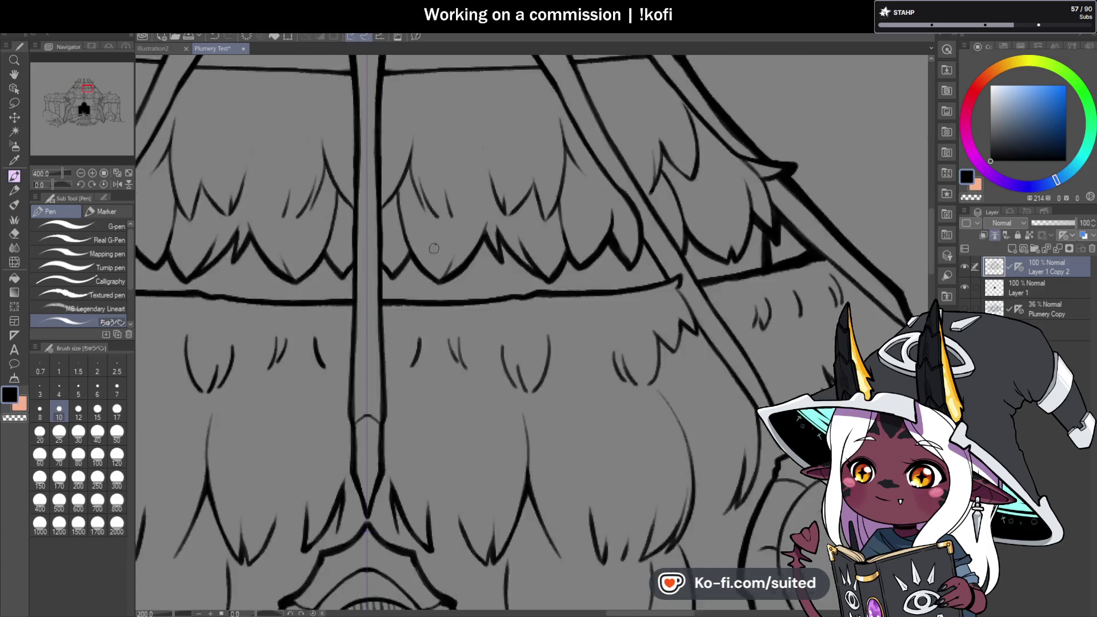
{"action": "scroll", "coordinate": [521, 287], "scroll_direction": "down", "scroll_amount": 2}
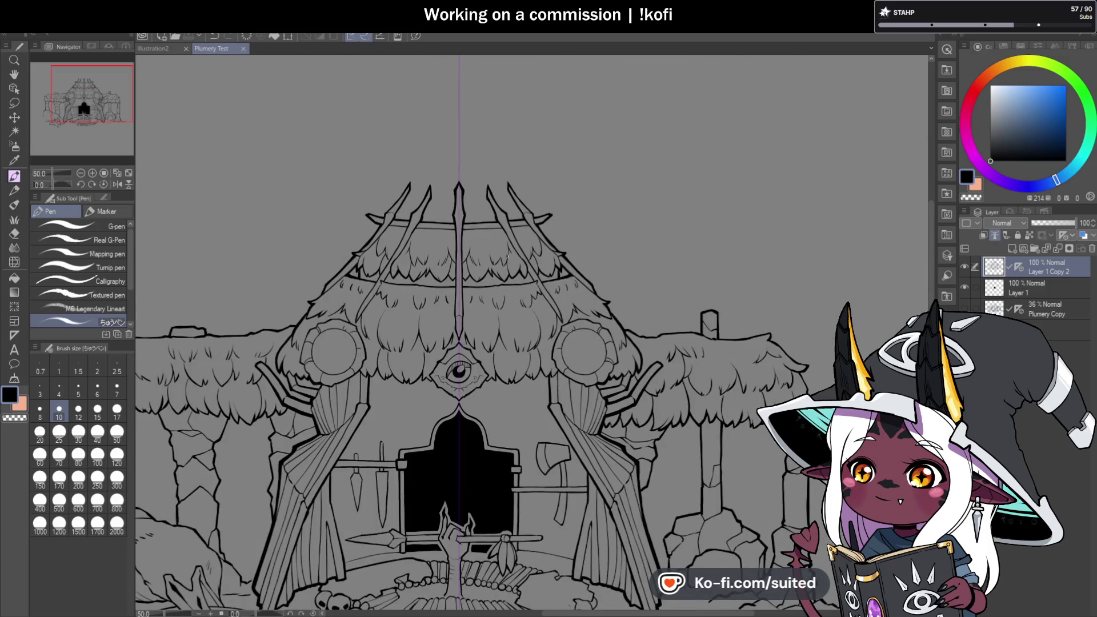
{"action": "scroll", "coordinate": [505, 261], "scroll_direction": "up", "scroll_amount": 2}
{"action": "scroll", "coordinate": [386, 180], "scroll_direction": "up", "scroll_amount": 2}
{"action": "left_click_drag", "start_coordinate": [386, 191], "coordinate": [421, 233]}
{"action": "key", "text": "ctrl+z"}
{"action": "left_click_drag", "start_coordinate": [378, 169], "coordinate": [419, 225]}
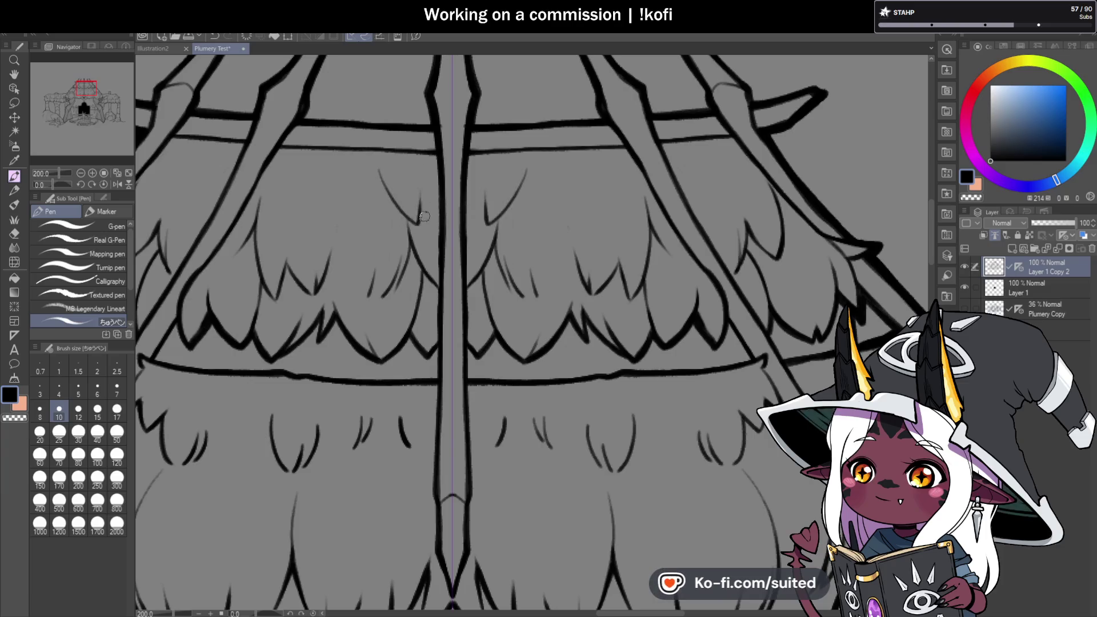
- Add a curved fur stroke and a tiny ink mark to the upper tier, then save
{"action": "left_click_drag", "start_coordinate": [265, 166], "coordinate": [283, 228]}
{"action": "key", "text": "ctrl+z"}
{"action": "mouse_move", "coordinate": [280, 166]}
{"action": "left_mouse_down"}
{"action": "mouse_move", "coordinate": [300, 205]}
{"action": "mouse_move", "coordinate": [337, 184]}
{"action": "left_mouse_up"}
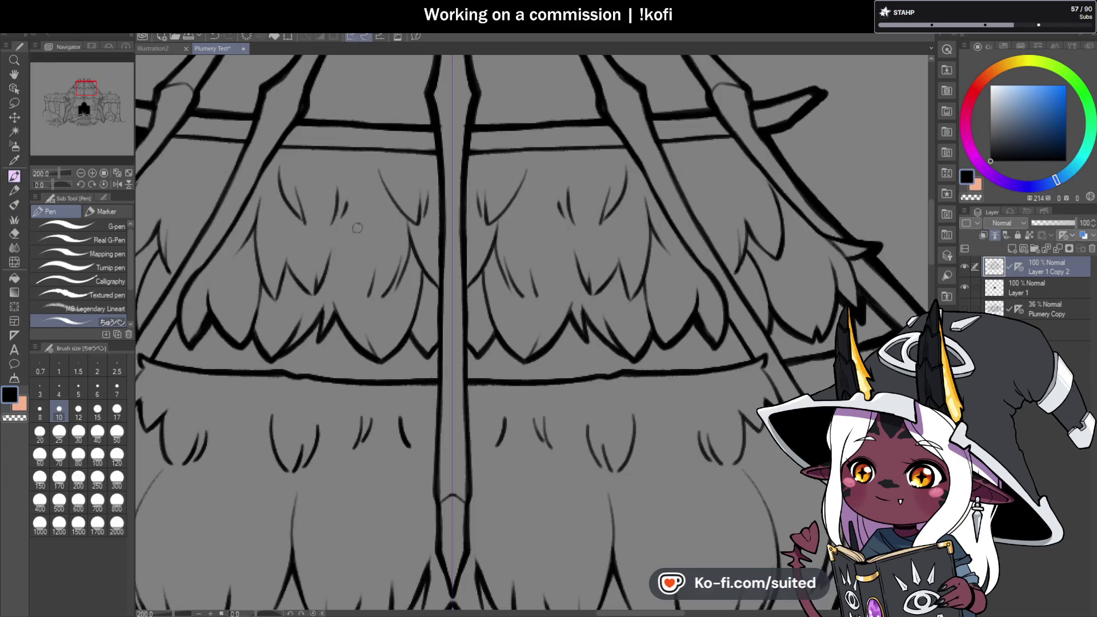
{"action": "scroll", "coordinate": [505, 228], "scroll_direction": "down", "scroll_amount": 4}
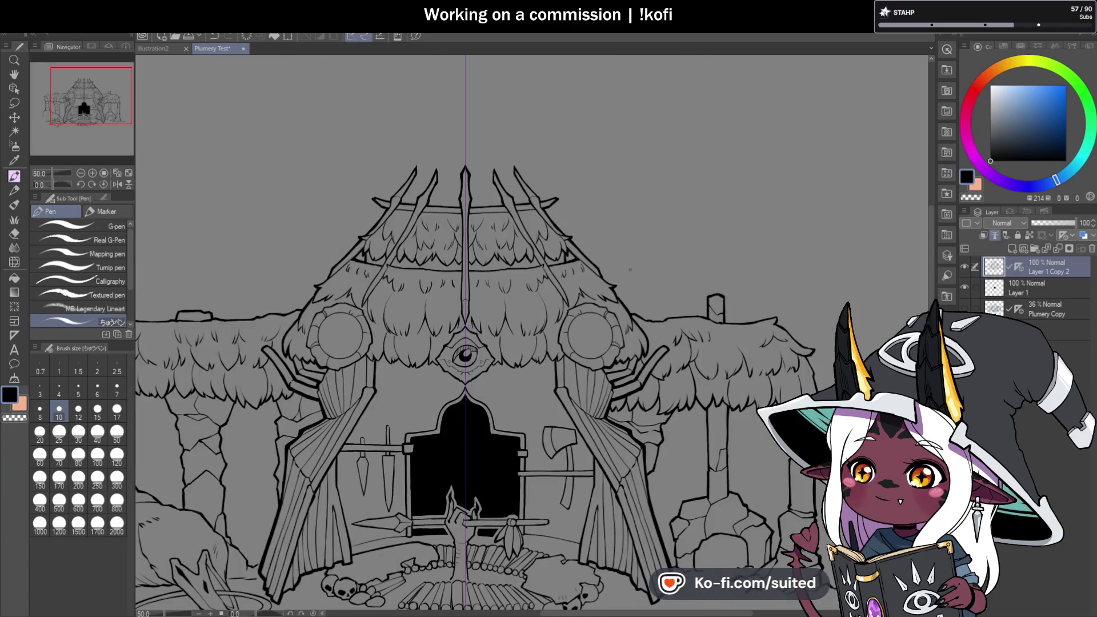
{"action": "scroll", "coordinate": [558, 226], "scroll_direction": "up", "scroll_amount": 2}
{"action": "scroll", "coordinate": [557, 227], "scroll_direction": "up", "scroll_amount": 2}
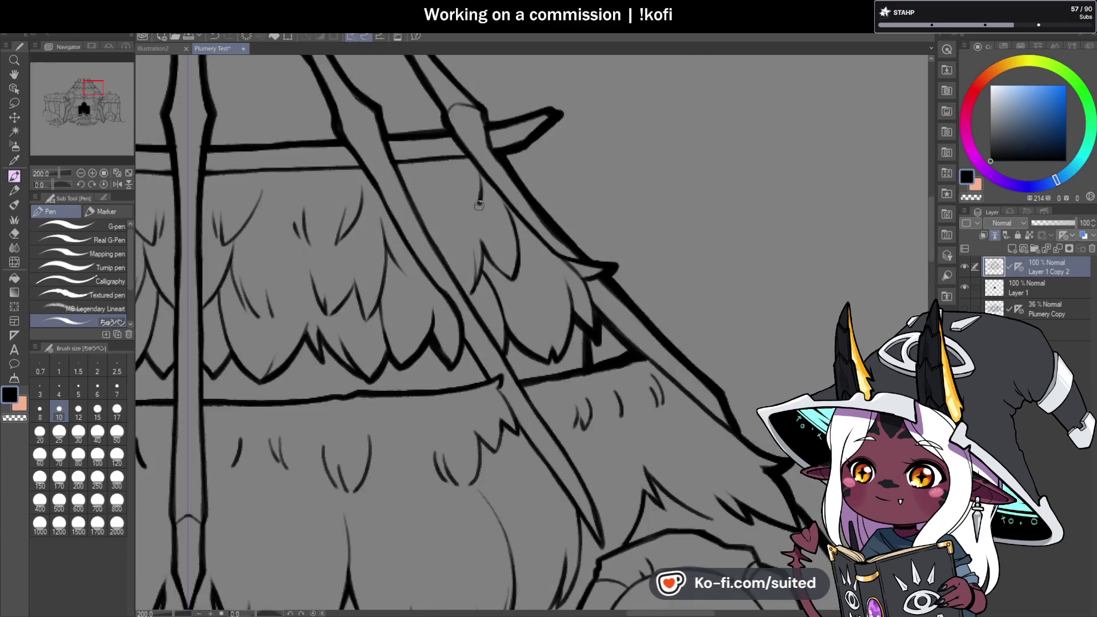
{"action": "scroll", "coordinate": [452, 176], "scroll_direction": "down", "scroll_amount": 2}
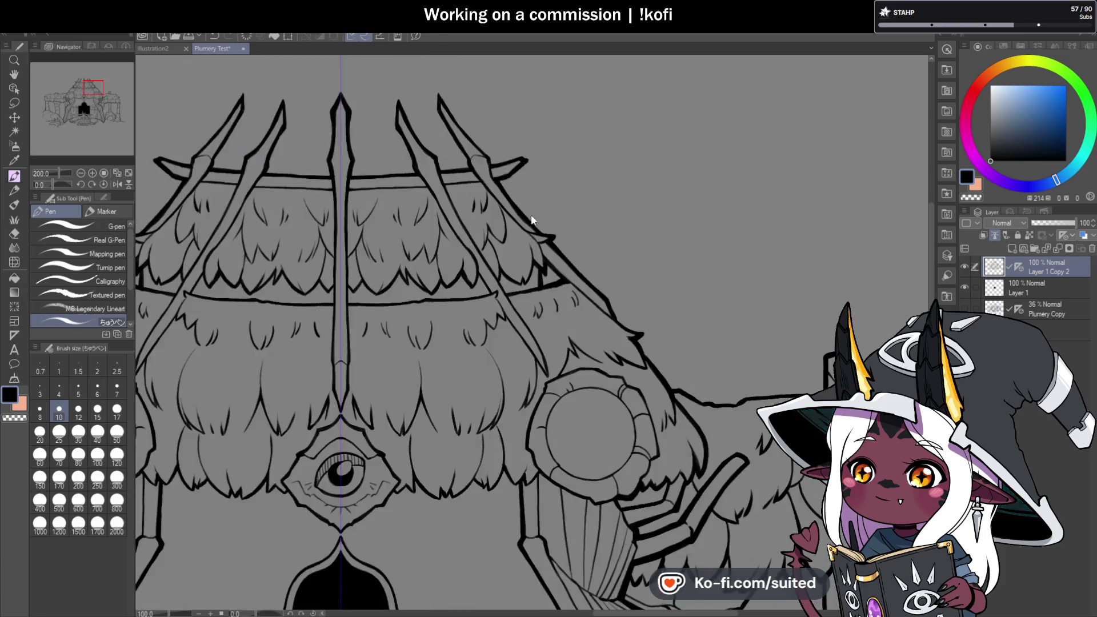
{"action": "scroll", "coordinate": [530, 214], "scroll_direction": "down", "scroll_amount": 2}
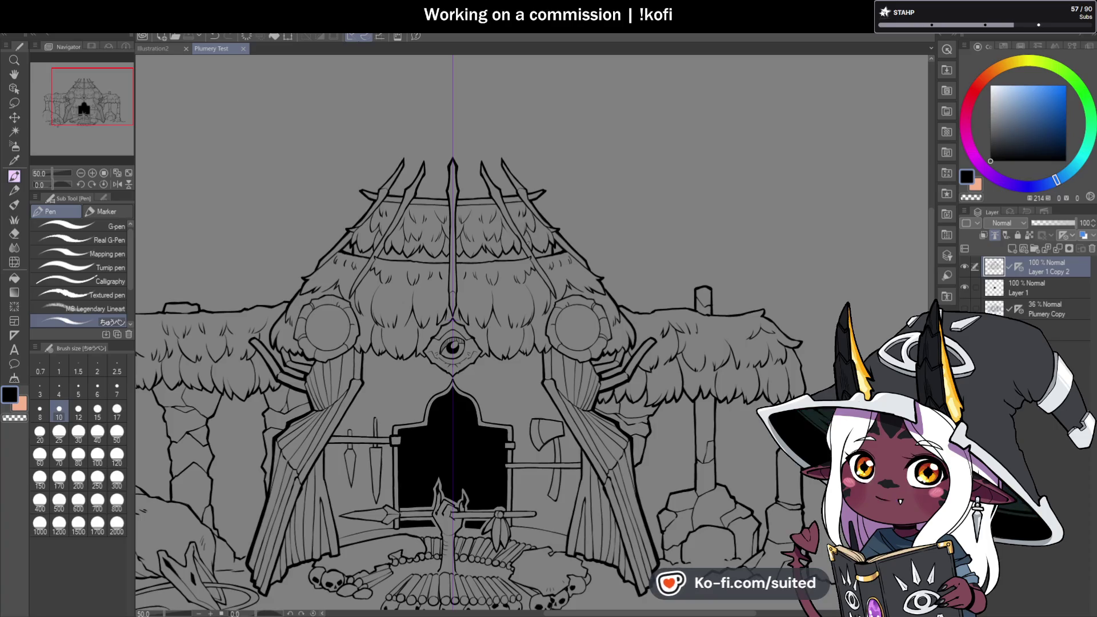
{"action": "scroll", "coordinate": [450, 230], "scroll_direction": "up", "scroll_amount": 2}
{"action": "scroll", "coordinate": [450, 230], "scroll_direction": "up", "scroll_amount": 2}
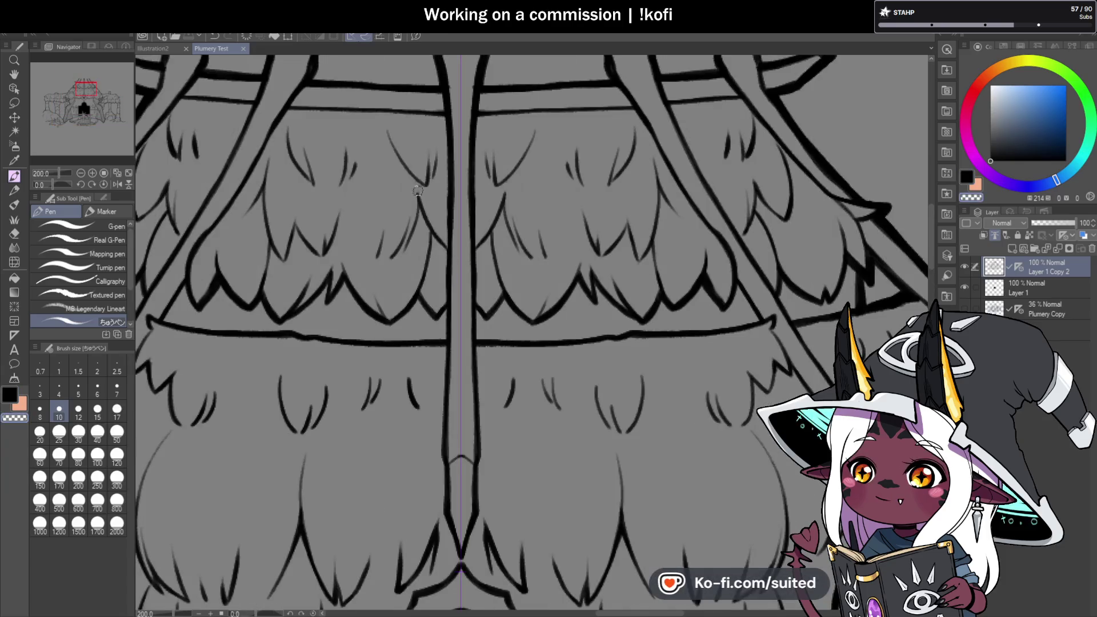
{"action": "left_click", "coordinate": [431, 221]}
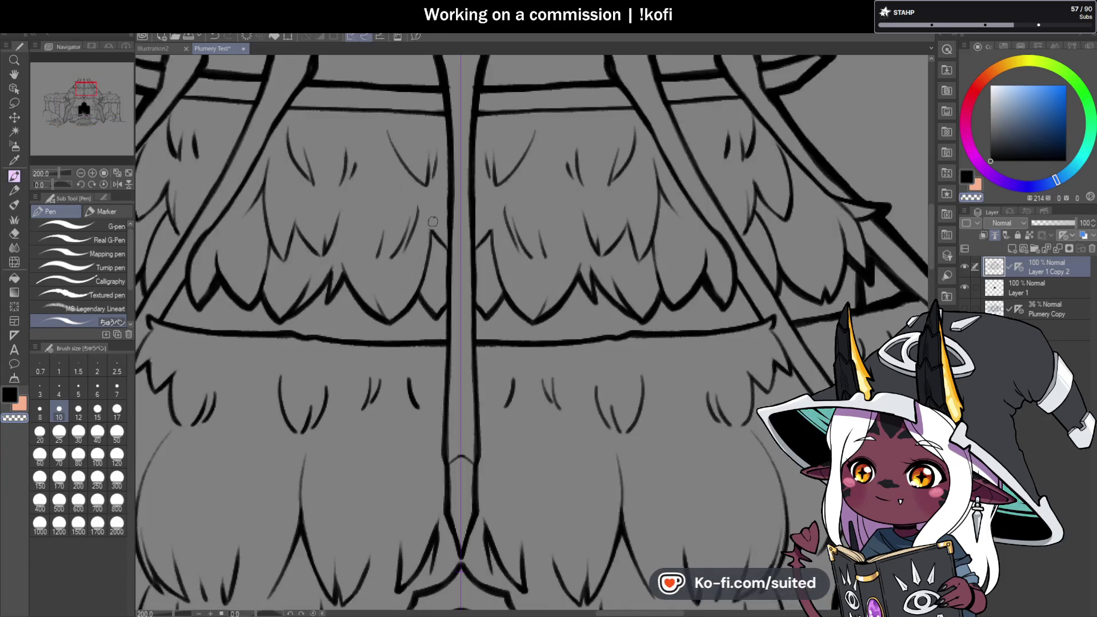
{"action": "scroll", "coordinate": [432, 221], "scroll_direction": "up", "scroll_amount": 2}
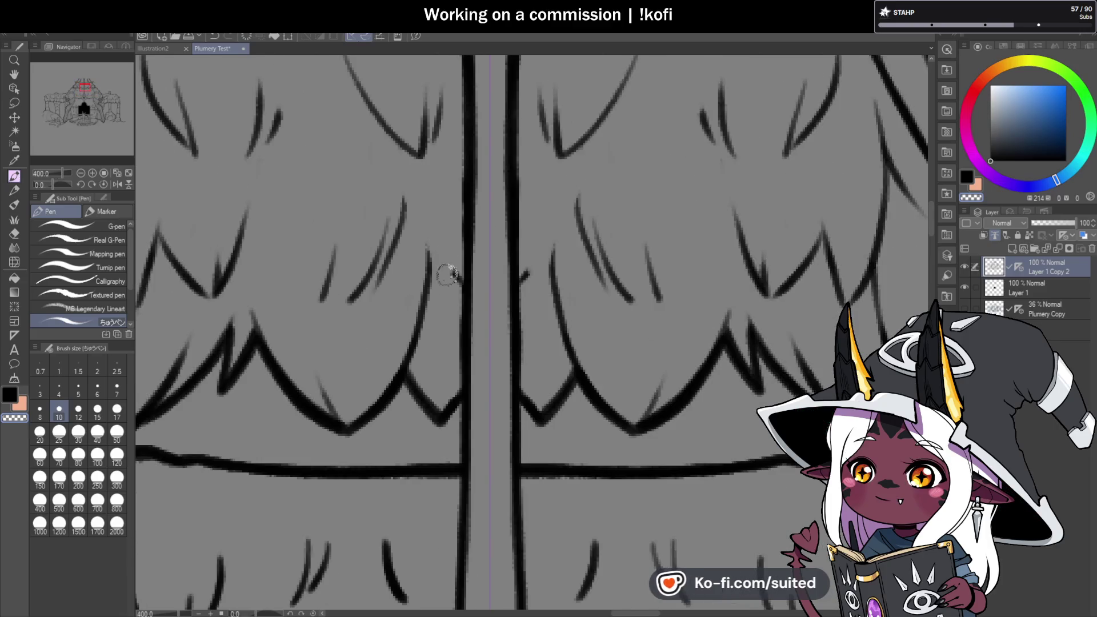
{"action": "key", "text": "ctrl+s"}
- Ink a fur stroke by the pole plus mirrored curved and V-shaped fur strokes
{"action": "left_click_drag", "start_coordinate": [463, 227], "coordinate": [461, 317]}
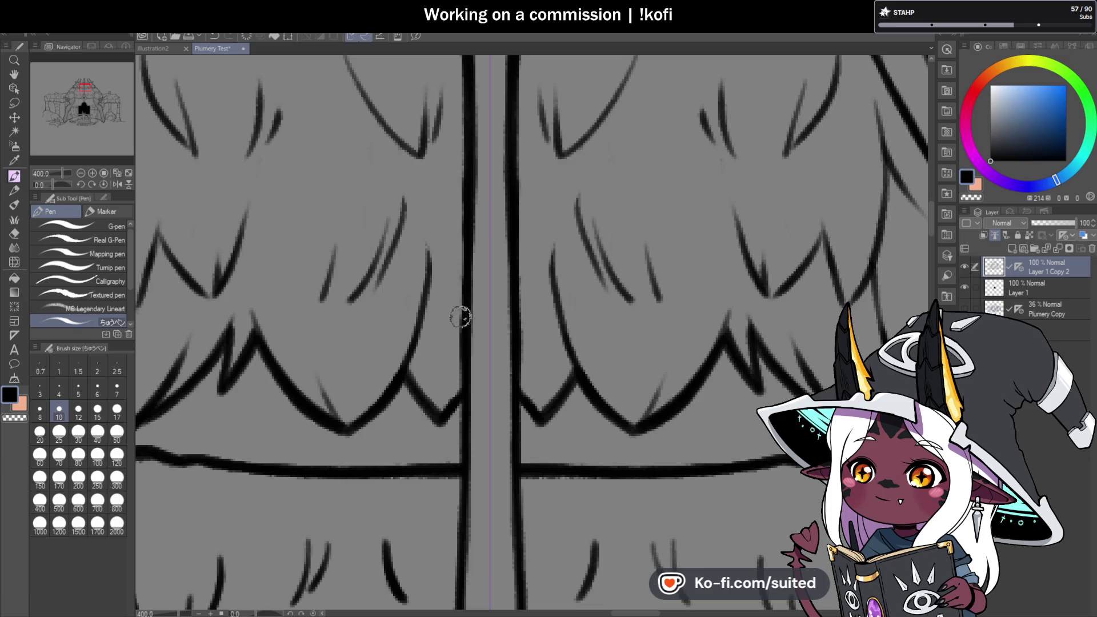
{"action": "left_click_drag", "start_coordinate": [416, 189], "coordinate": [358, 301]}
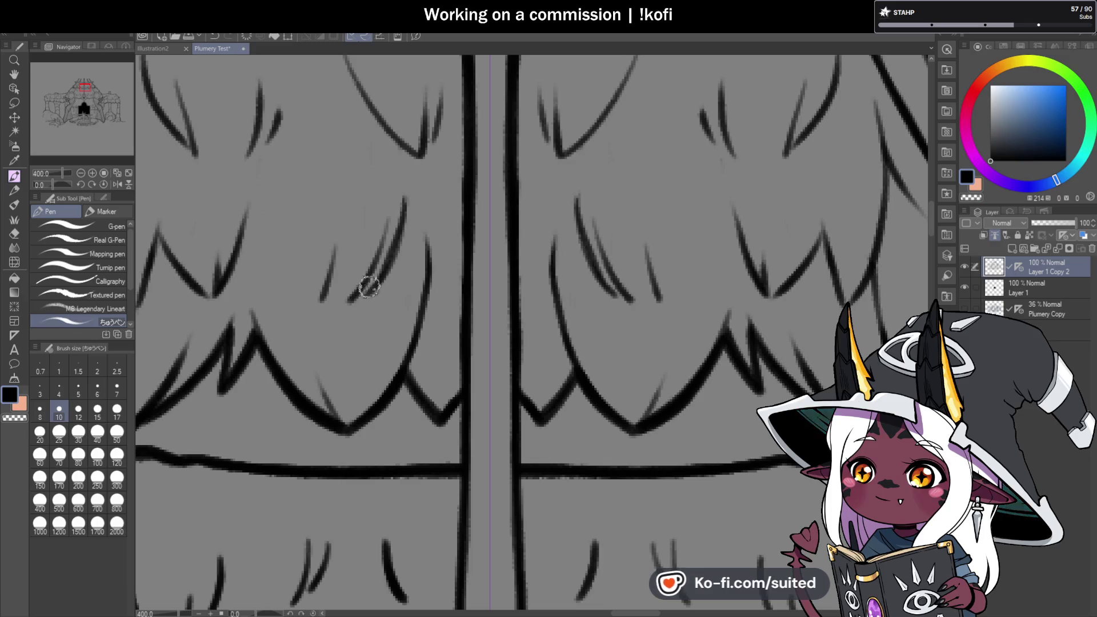
{"action": "key", "text": "ctrl+z"}
{"action": "key", "text": "ctrl+z"}
{"action": "key", "text": "ctrl+z"}
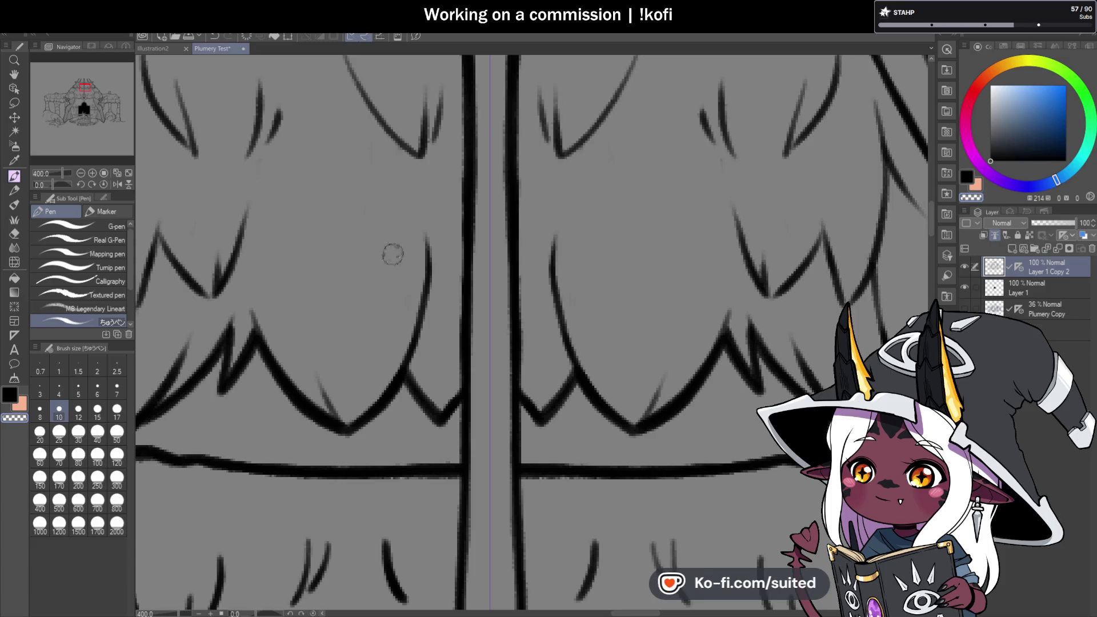
{"action": "left_click_drag", "start_coordinate": [443, 188], "coordinate": [362, 289]}
{"action": "left_click_drag", "start_coordinate": [377, 239], "coordinate": [365, 285]}
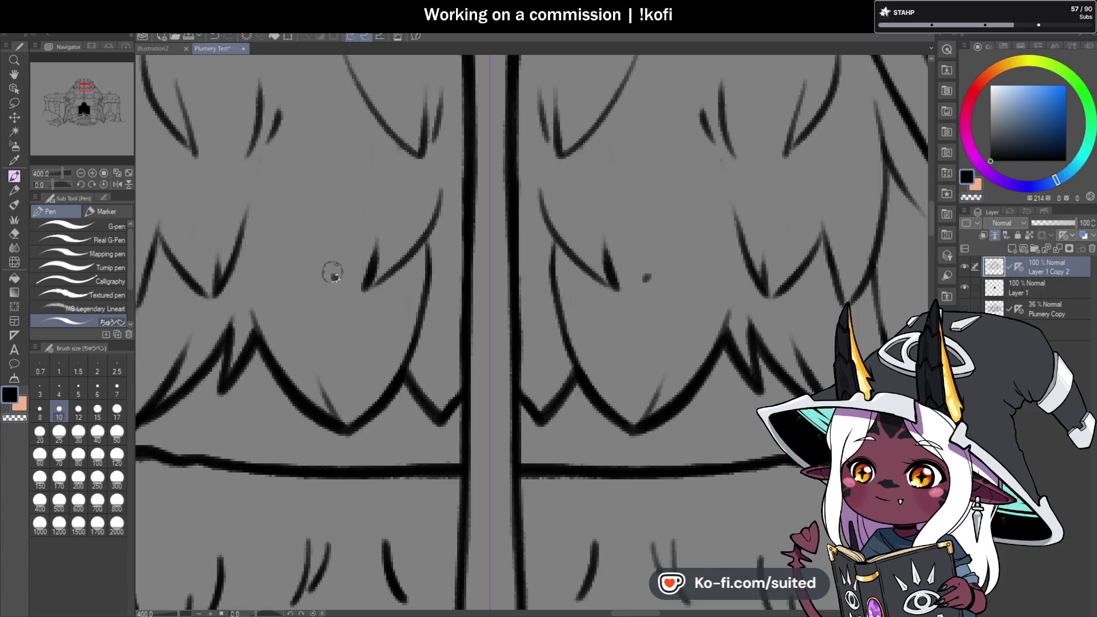
{"action": "scroll", "coordinate": [332, 274], "scroll_direction": "down", "scroll_amount": 3}
{"action": "scroll", "coordinate": [348, 268], "scroll_direction": "down", "scroll_amount": 2}
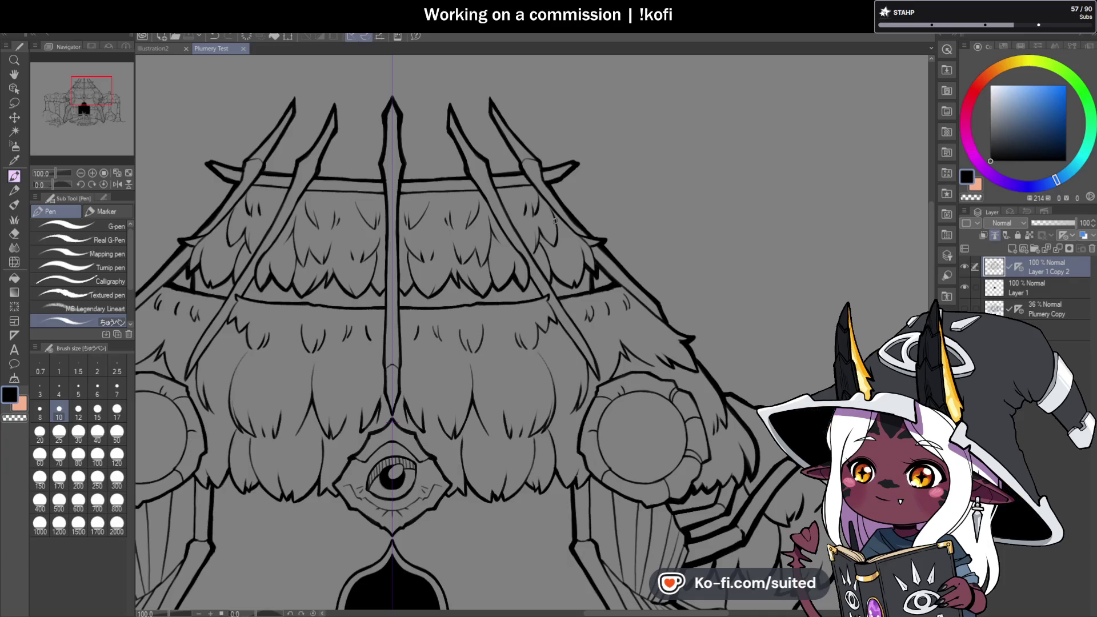
- Try a thin fur stroke on the thatch and undo it as too faint
{"action": "scroll", "coordinate": [555, 220], "scroll_direction": "down", "scroll_amount": 1}
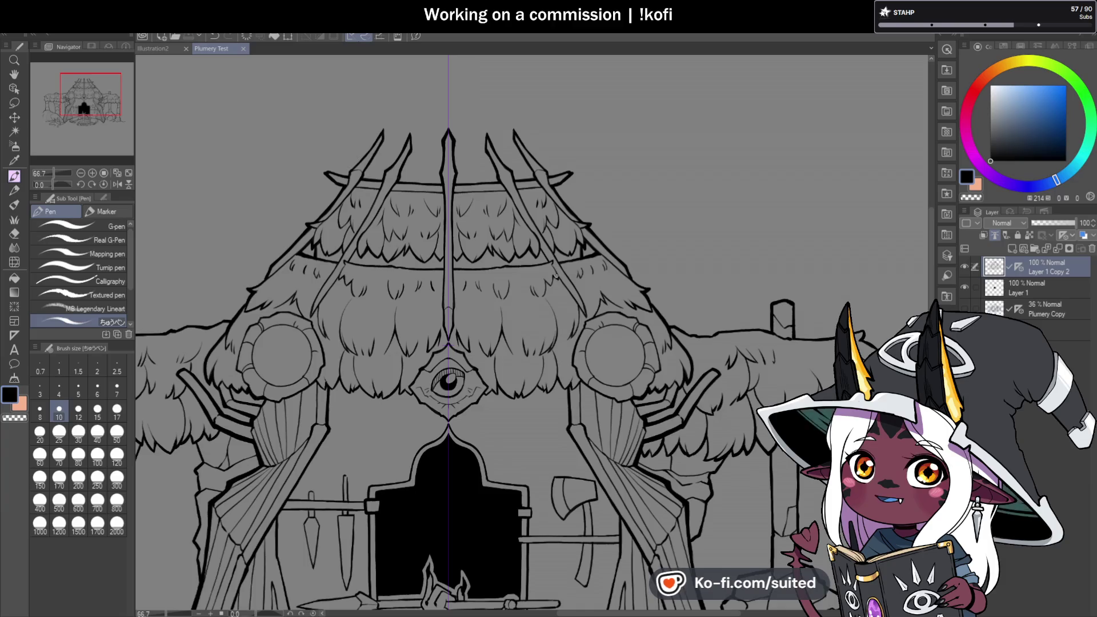
{"action": "scroll", "coordinate": [556, 276], "scroll_direction": "up", "scroll_amount": 3}
{"action": "scroll", "coordinate": [555, 276], "scroll_direction": "up", "scroll_amount": 3}
{"action": "mouse_move", "coordinate": [349, 267]}
{"action": "left_mouse_down"}
{"action": "mouse_move", "coordinate": [365, 138]}
{"action": "mouse_move", "coordinate": [350, 234]}
{"action": "left_mouse_up"}
{"action": "key", "text": "ctrl+z"}
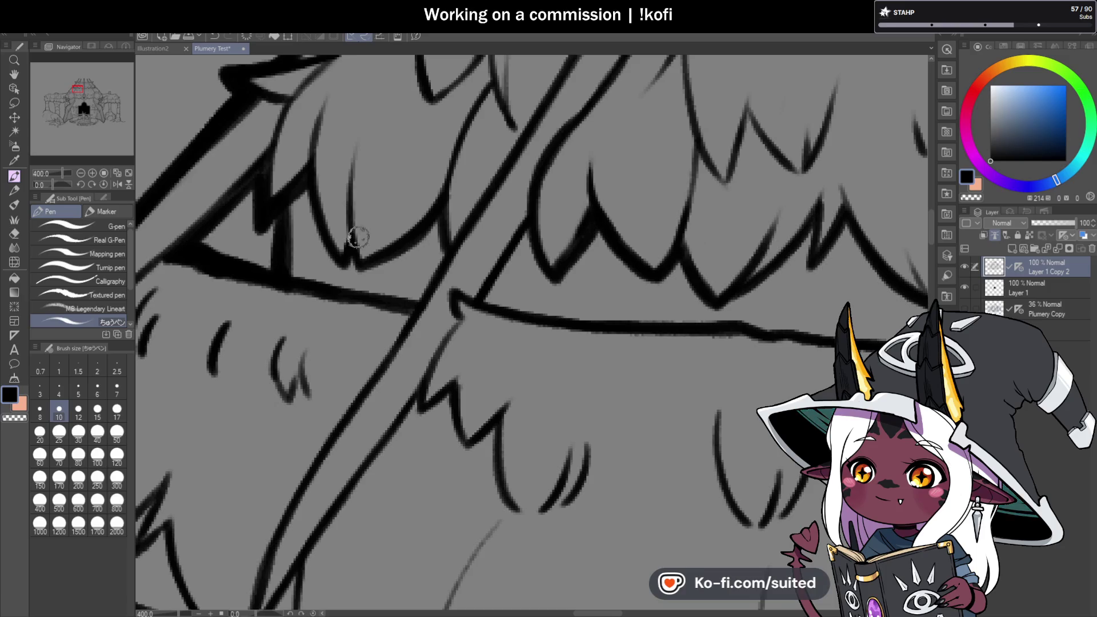
{"action": "scroll", "coordinate": [358, 237], "scroll_direction": "down", "scroll_amount": 2}
{"action": "scroll", "coordinate": [398, 242], "scroll_direction": "down", "scroll_amount": 3}
{"action": "scroll", "coordinate": [399, 242], "scroll_direction": "down", "scroll_amount": 1}
{"action": "scroll", "coordinate": [362, 177], "scroll_direction": "up", "scroll_amount": 4}
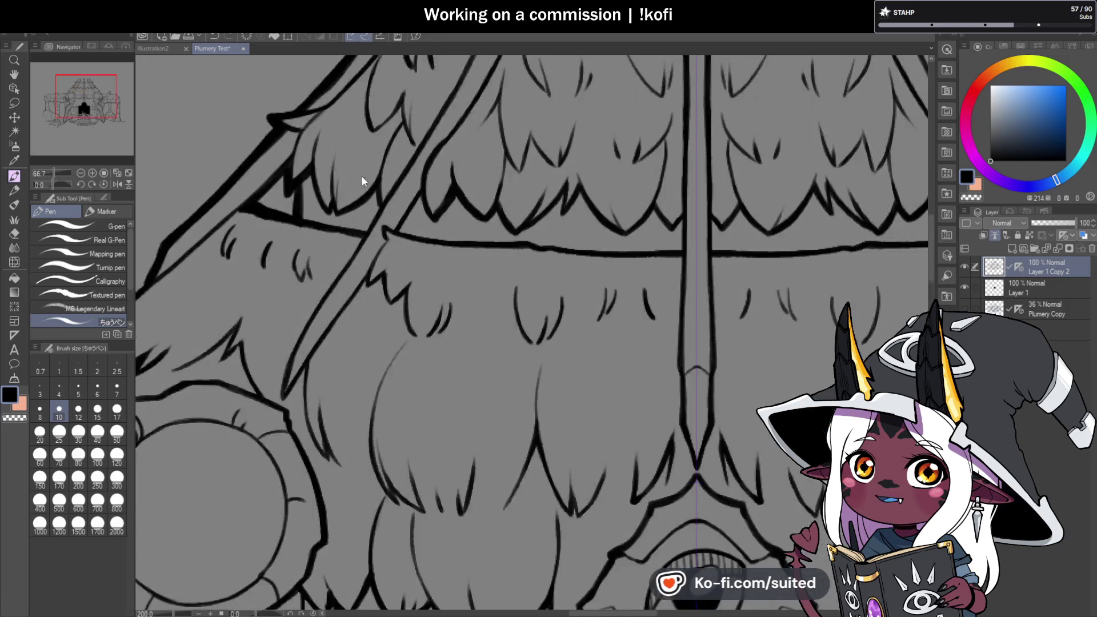
{"action": "scroll", "coordinate": [362, 182], "scroll_direction": "up", "scroll_amount": 2}
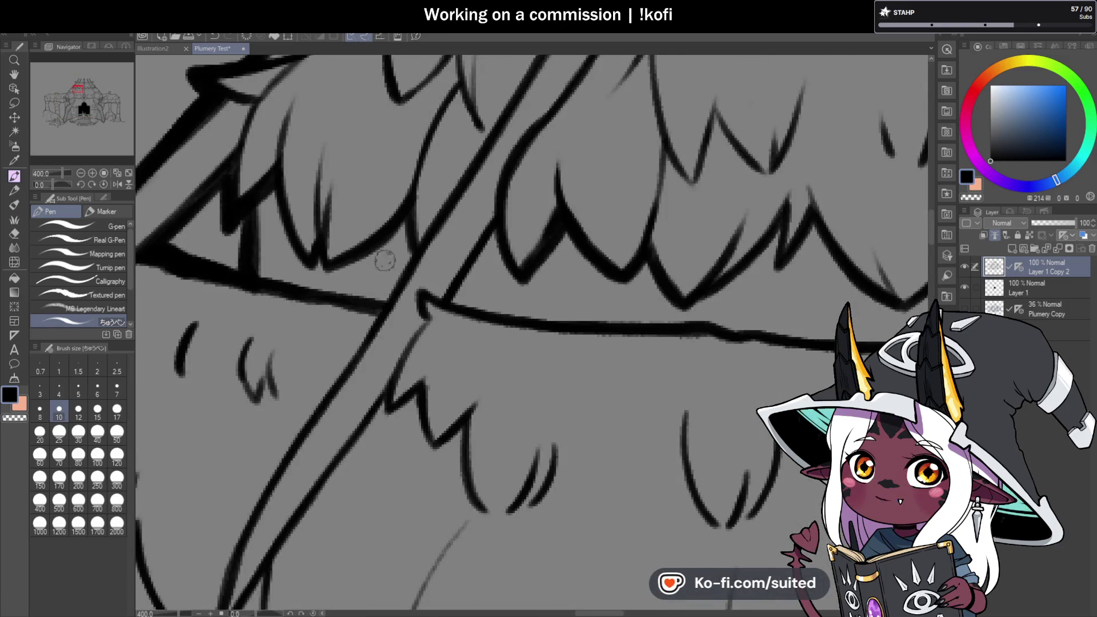
{"action": "scroll", "coordinate": [385, 261], "scroll_direction": "down", "scroll_amount": 3}
{"action": "scroll", "coordinate": [430, 328], "scroll_direction": "down", "scroll_amount": 2}
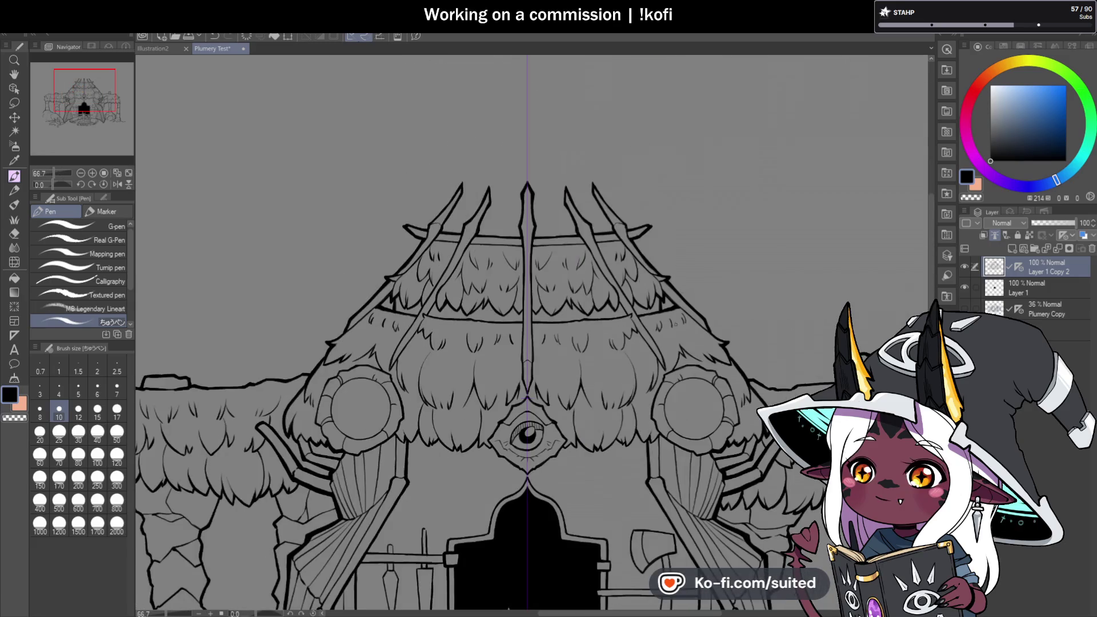
{"action": "scroll", "coordinate": [679, 336], "scroll_direction": "up", "scroll_amount": 2}
{"action": "scroll", "coordinate": [424, 205], "scroll_direction": "up", "scroll_amount": 2}
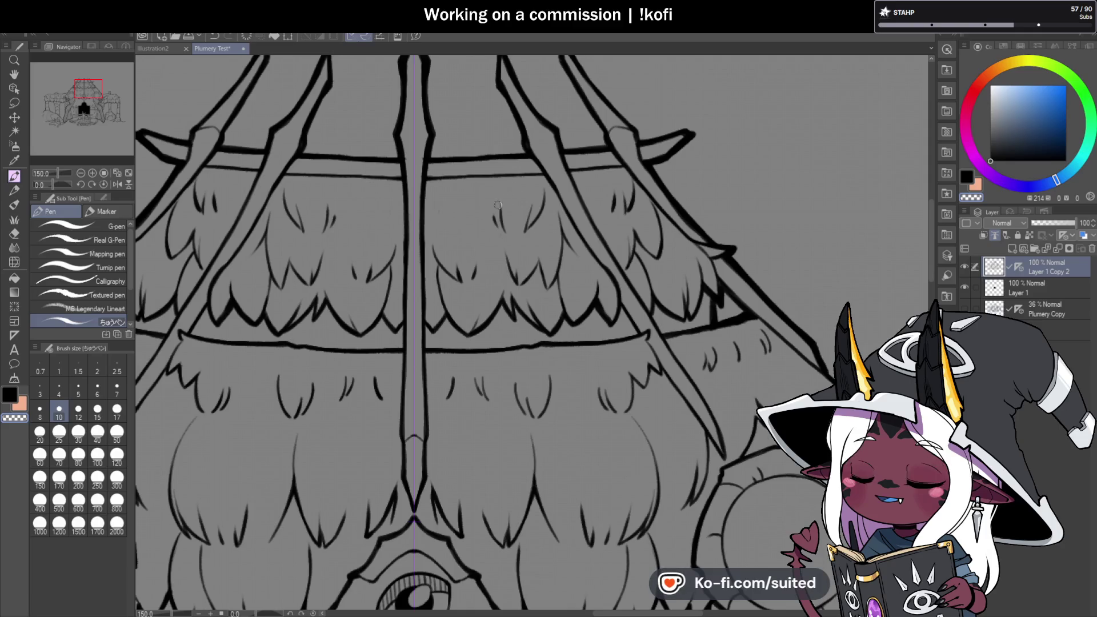
{"action": "scroll", "coordinate": [491, 254], "scroll_direction": "up", "scroll_amount": 2}
{"action": "scroll", "coordinate": [400, 251], "scroll_direction": "up", "scroll_amount": 2}
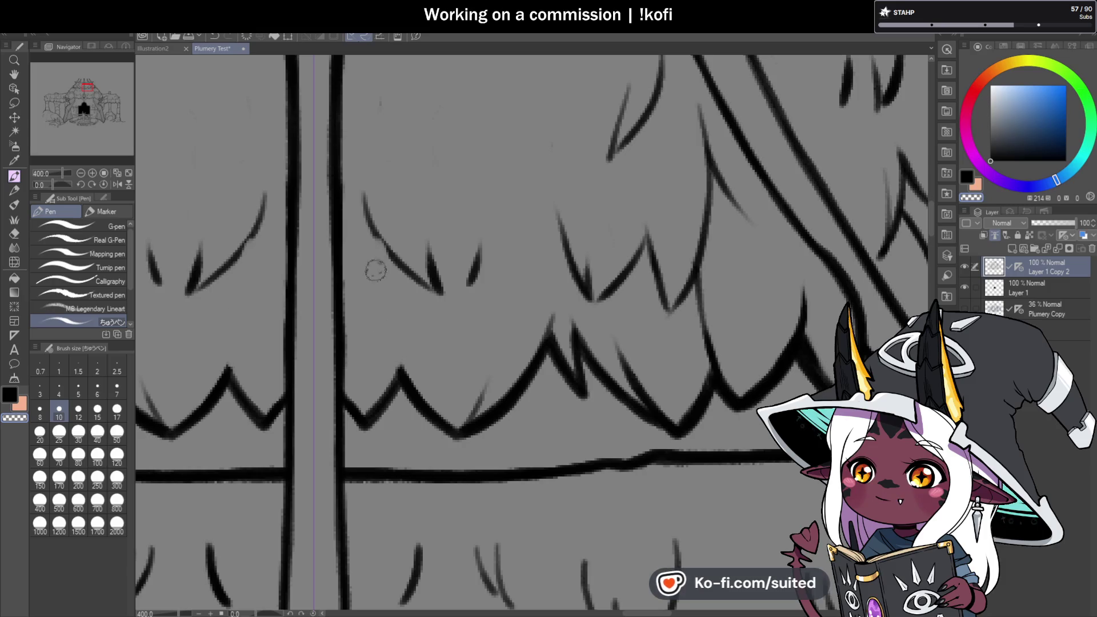
- Ink three mirrored fur tick marks along the top edge of the upper tier
{"action": "left_click_drag", "start_coordinate": [407, 275], "coordinate": [364, 199]}
{"action": "left_click_drag", "start_coordinate": [417, 399], "coordinate": [390, 318]}
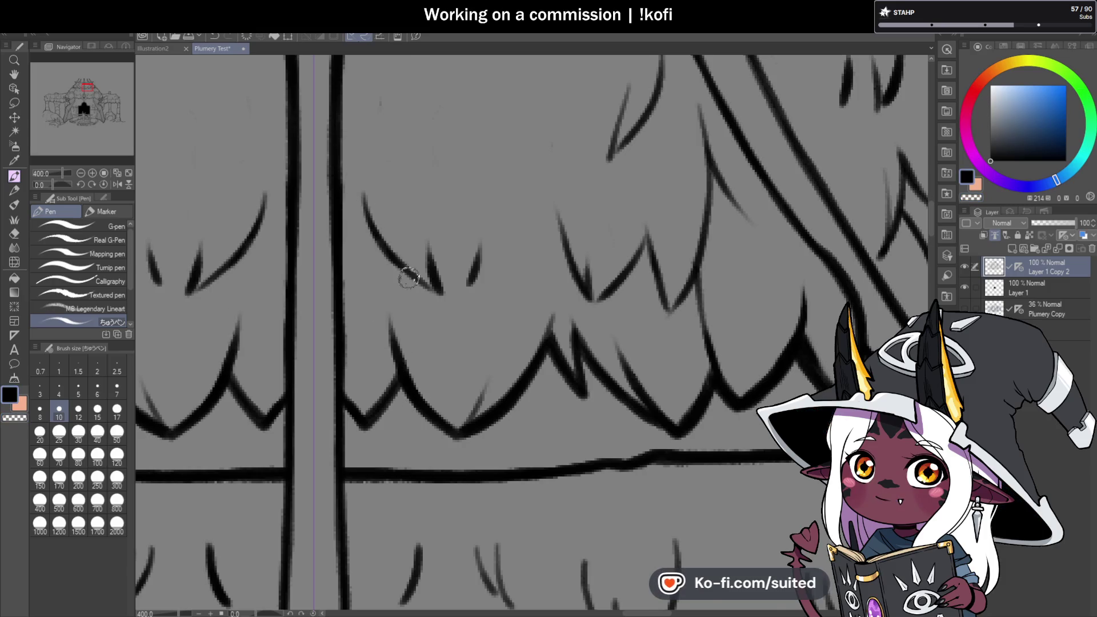
{"action": "scroll", "coordinate": [408, 278], "scroll_direction": "down", "scroll_amount": 2}
{"action": "scroll", "coordinate": [584, 252], "scroll_direction": "down", "scroll_amount": 2}
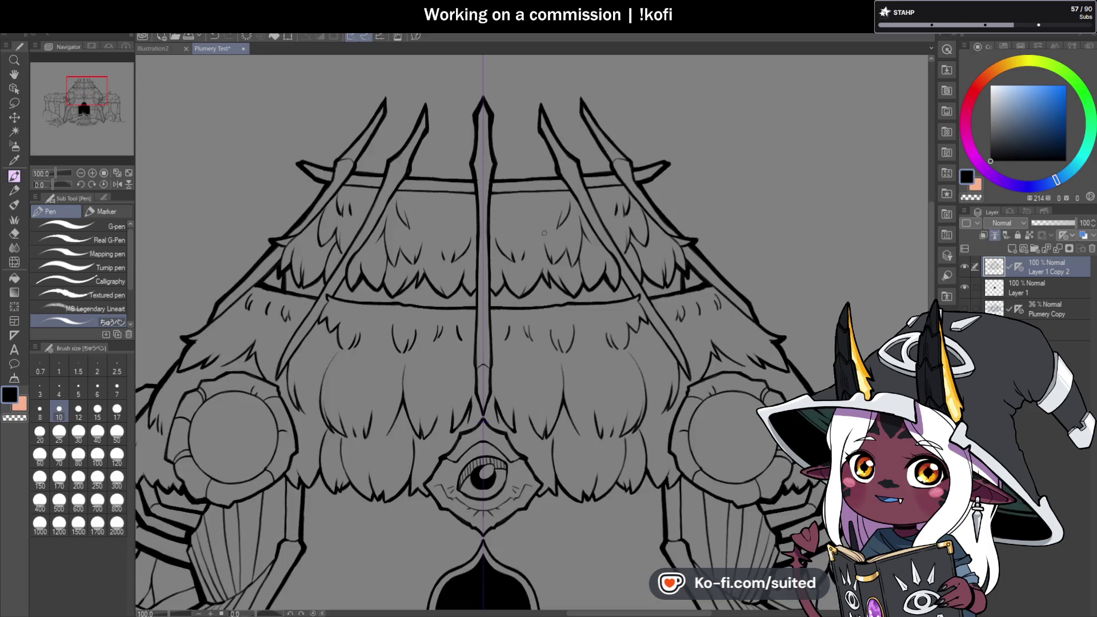
{"action": "scroll", "coordinate": [540, 228], "scroll_direction": "up", "scroll_amount": 2}
{"action": "mouse_move", "coordinate": [557, 172]}
{"action": "left_mouse_down"}
{"action": "mouse_move", "coordinate": [541, 225]}
{"action": "mouse_move", "coordinate": [479, 188]}
{"action": "left_mouse_up"}
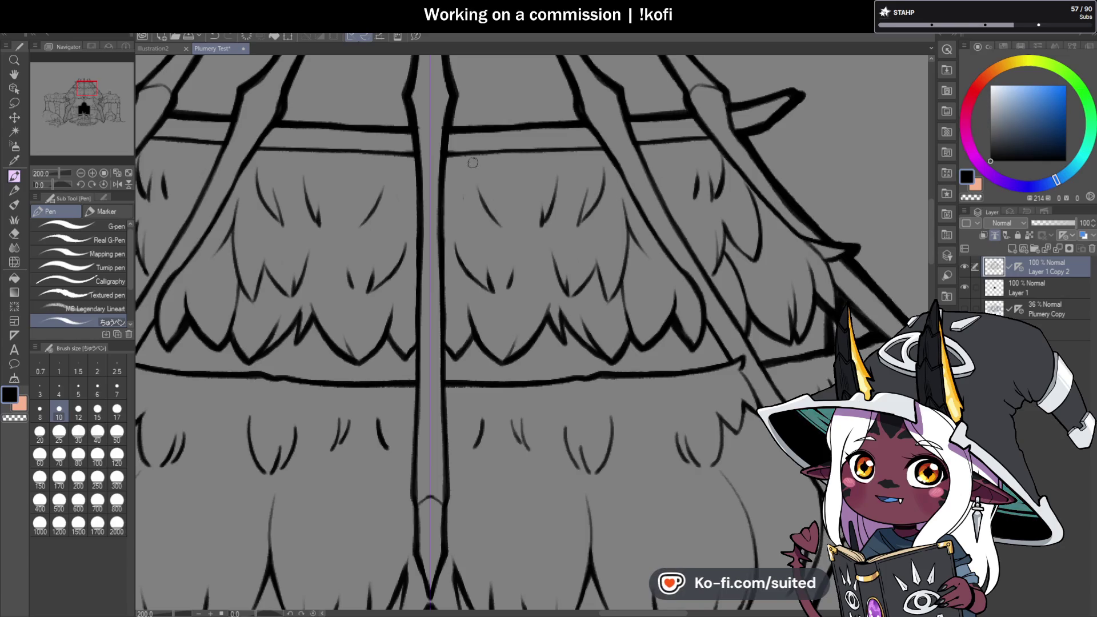
- Erase the stray fur stroke and its mirrored copies on the upper thatch
{"action": "scroll", "coordinate": [534, 258], "scroll_direction": "down", "scroll_amount": 2}
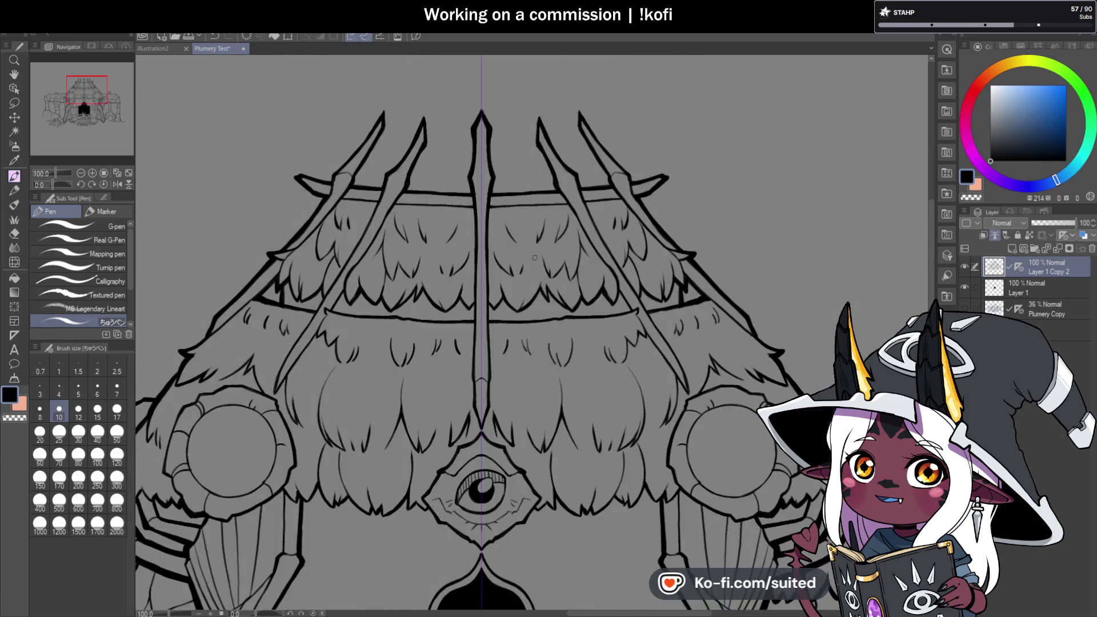
{"action": "scroll", "coordinate": [536, 243], "scroll_direction": "up", "scroll_amount": 4}
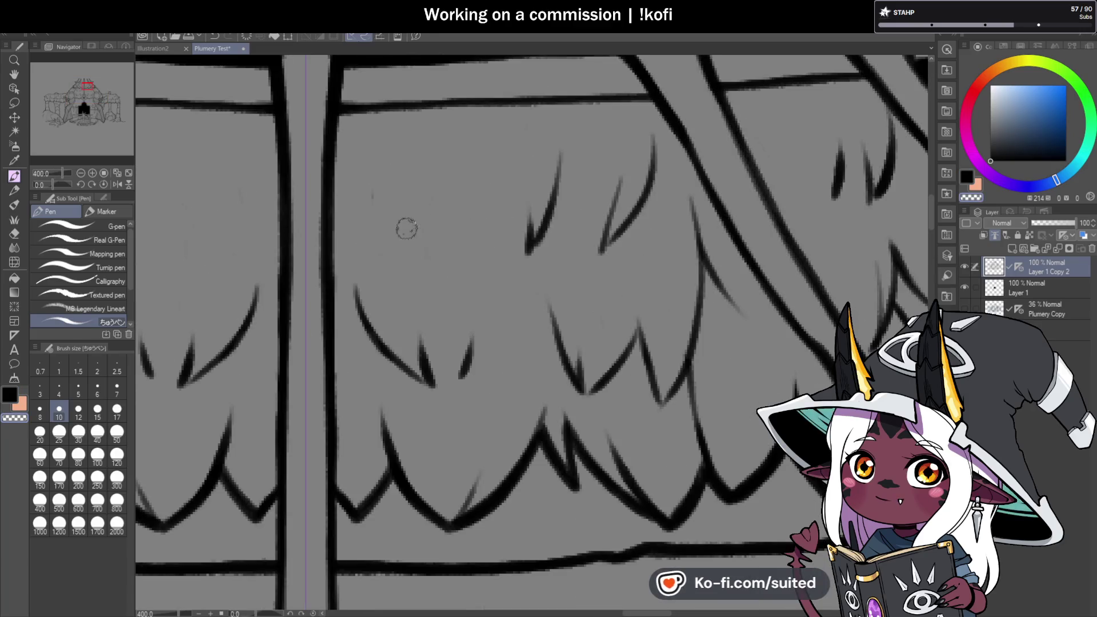
{"action": "mouse_move", "coordinate": [364, 330]}
{"action": "left_mouse_down"}
{"action": "mouse_move", "coordinate": [411, 373]}
{"action": "mouse_move", "coordinate": [441, 338]}
{"action": "mouse_move", "coordinate": [484, 334]}
{"action": "left_mouse_up"}
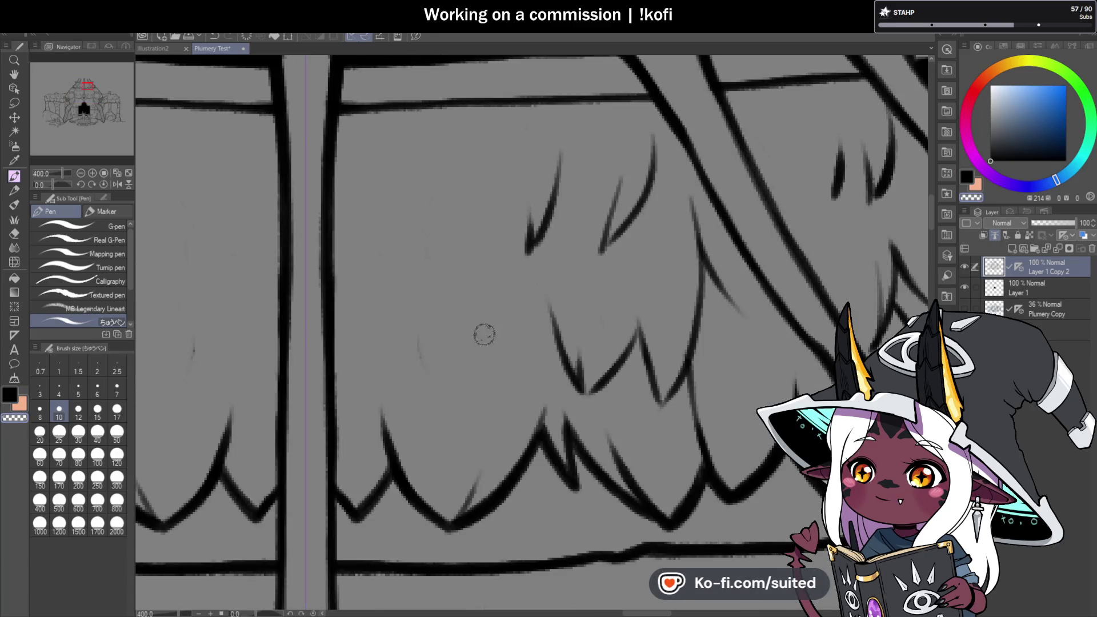
{"action": "left_click_drag", "start_coordinate": [529, 251], "coordinate": [560, 150]}
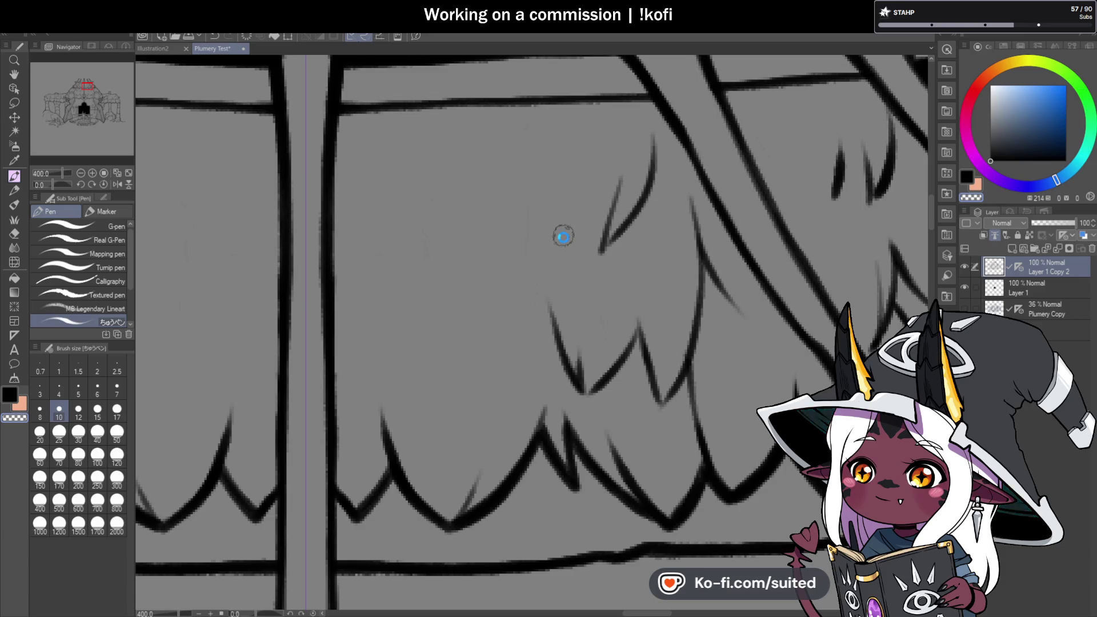
- Draw a mirrored V-shaped feather stroke pair with a small tick on the upper thatch
{"action": "left_click_drag", "start_coordinate": [355, 289], "coordinate": [416, 387]}
{"action": "key", "text": "ctrl+z"}
{"action": "left_click_drag", "start_coordinate": [370, 262], "coordinate": [414, 387]}
{"action": "key", "text": "ctrl+z"}
{"action": "mouse_move", "coordinate": [362, 284]}
{"action": "left_mouse_down"}
{"action": "mouse_move", "coordinate": [454, 393]}
{"action": "mouse_move", "coordinate": [427, 317]}
{"action": "left_mouse_up"}
{"action": "left_click_drag", "start_coordinate": [461, 361], "coordinate": [459, 381]}
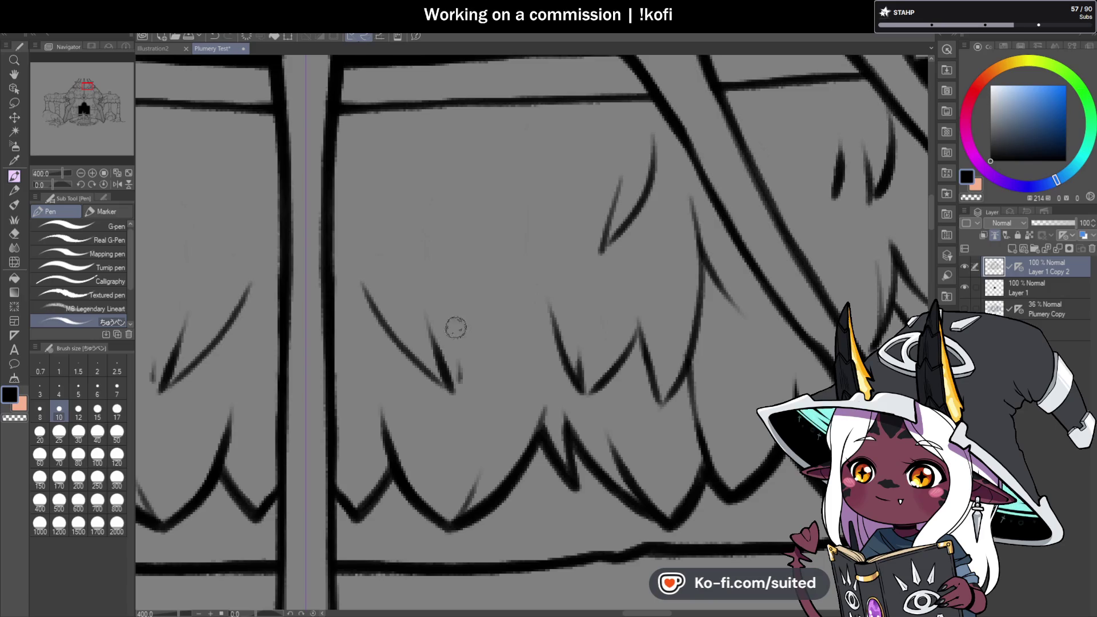
- Add a thin feather stroke across the upper roof fur
{"action": "scroll", "coordinate": [529, 254], "scroll_direction": "down", "scroll_amount": 5}
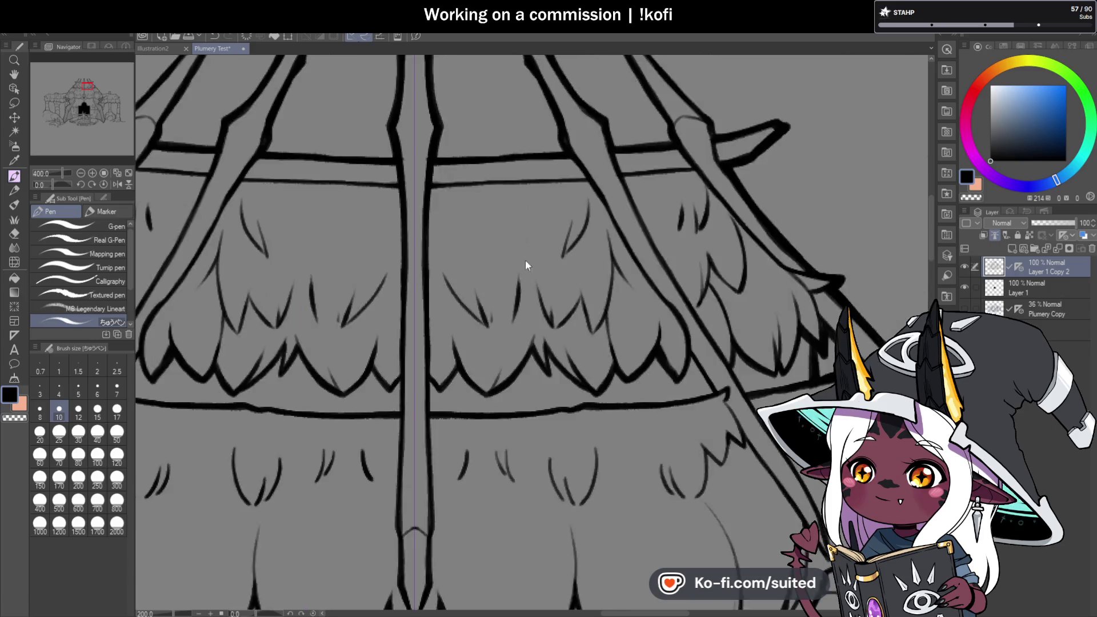
{"action": "scroll", "coordinate": [524, 264], "scroll_direction": "down", "scroll_amount": 5}
{"action": "scroll", "coordinate": [606, 246], "scroll_direction": "down", "scroll_amount": 1}
{"action": "scroll", "coordinate": [590, 241], "scroll_direction": "up", "scroll_amount": 5}
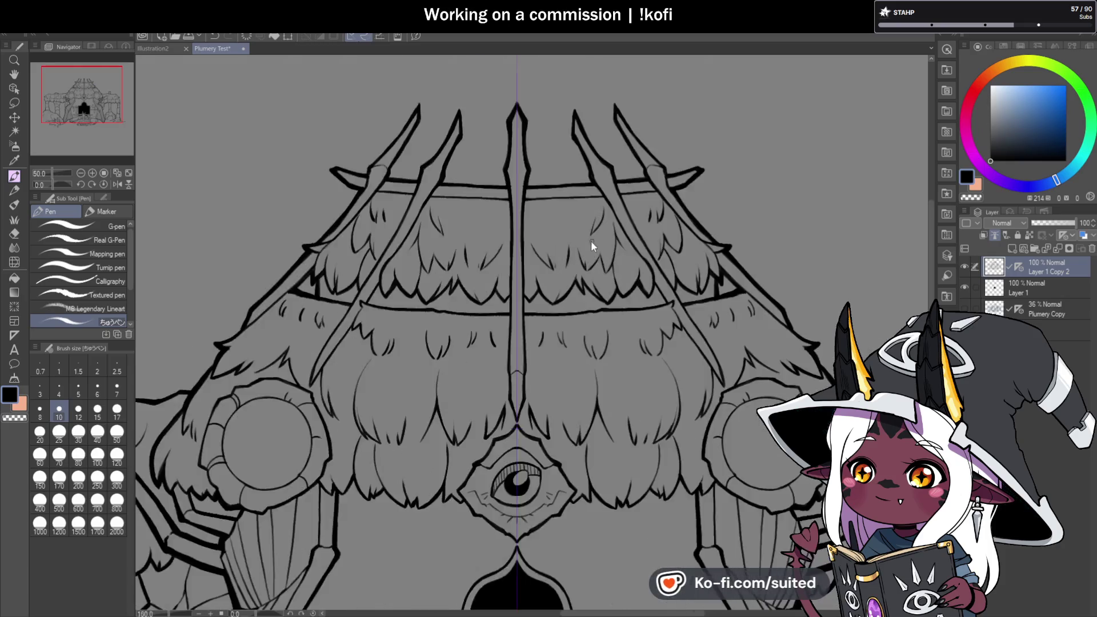
{"action": "scroll", "coordinate": [597, 207], "scroll_direction": "up", "scroll_amount": 5}
{"action": "mouse_move", "coordinate": [404, 189]}
{"action": "left_mouse_down"}
{"action": "mouse_move", "coordinate": [463, 284]}
{"action": "mouse_move", "coordinate": [519, 320]}
{"action": "left_mouse_up"}
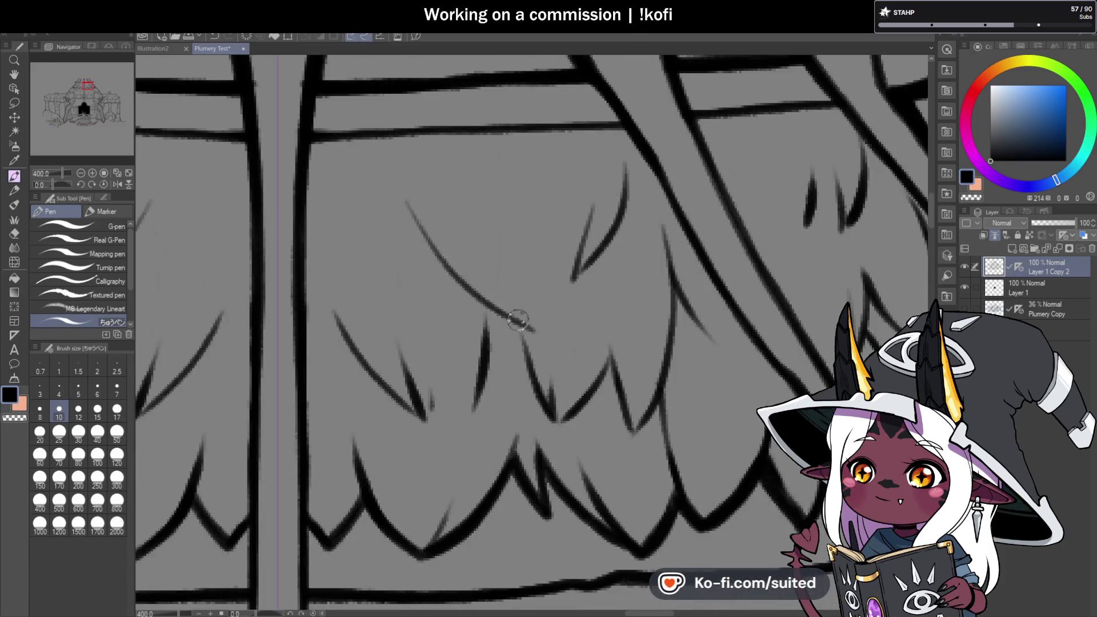
{"action": "scroll", "coordinate": [510, 211], "scroll_direction": "down", "scroll_amount": 5}
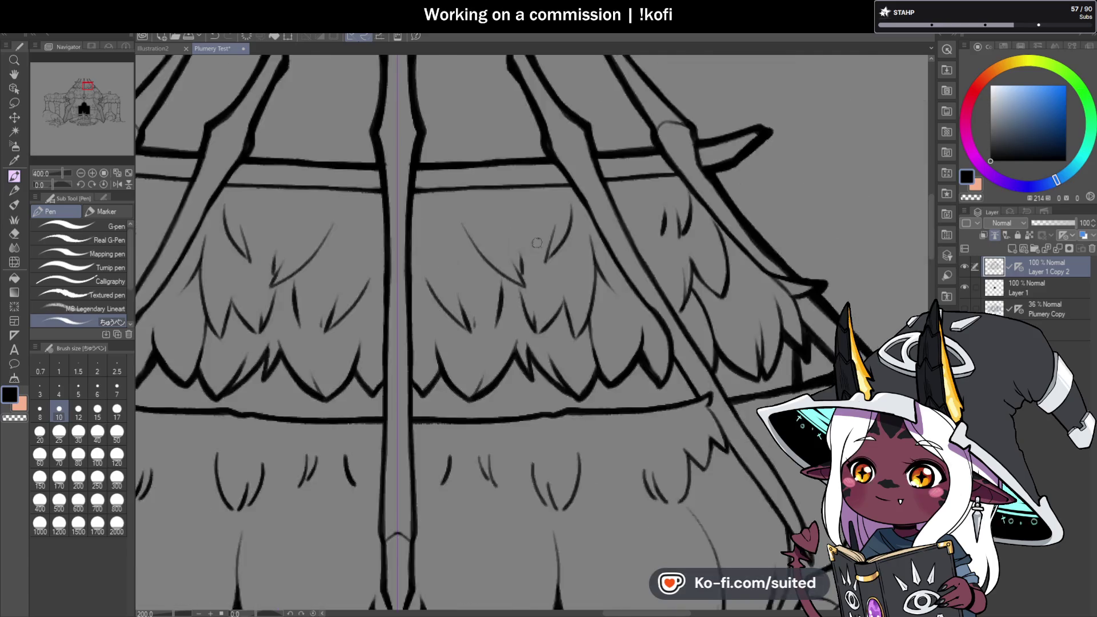
{"action": "scroll", "coordinate": [510, 211], "scroll_direction": "down", "scroll_amount": 3}
{"action": "scroll", "coordinate": [602, 268], "scroll_direction": "down", "scroll_amount": 1}
{"action": "scroll", "coordinate": [607, 268], "scroll_direction": "up", "scroll_amount": 1}
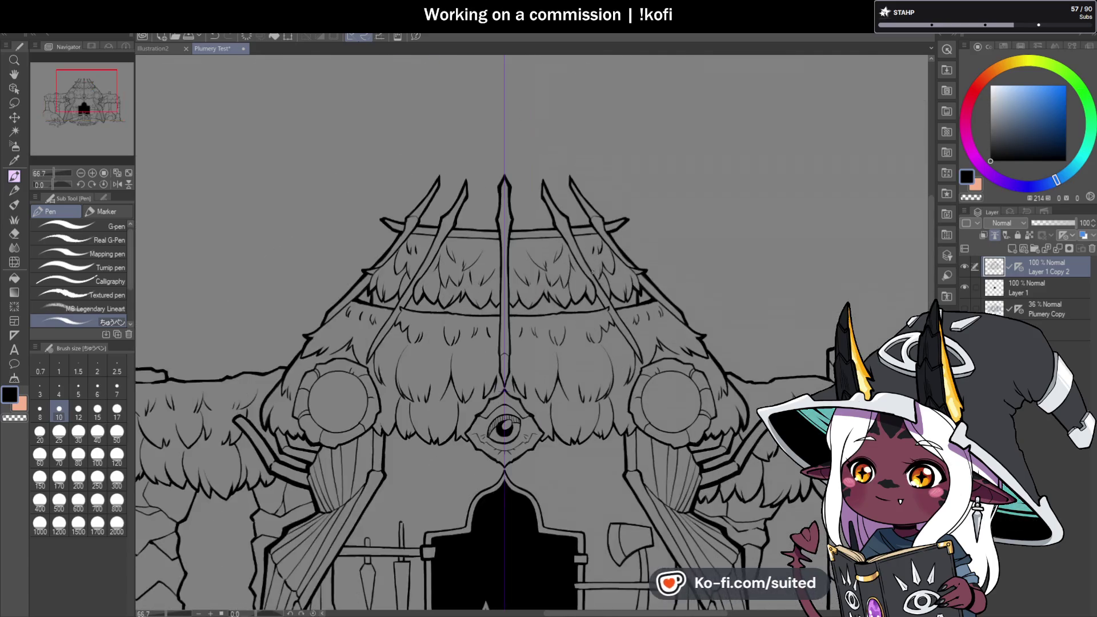
{"action": "scroll", "coordinate": [608, 264], "scroll_direction": "up", "scroll_amount": 2}
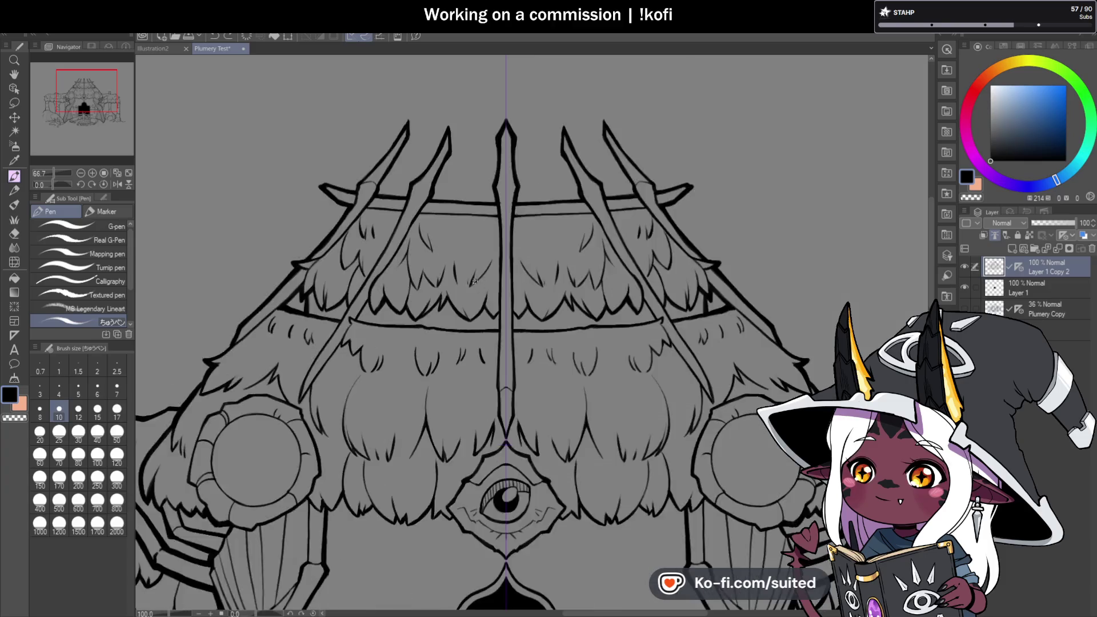
{"action": "scroll", "coordinate": [607, 263], "scroll_direction": "up", "scroll_amount": 2}
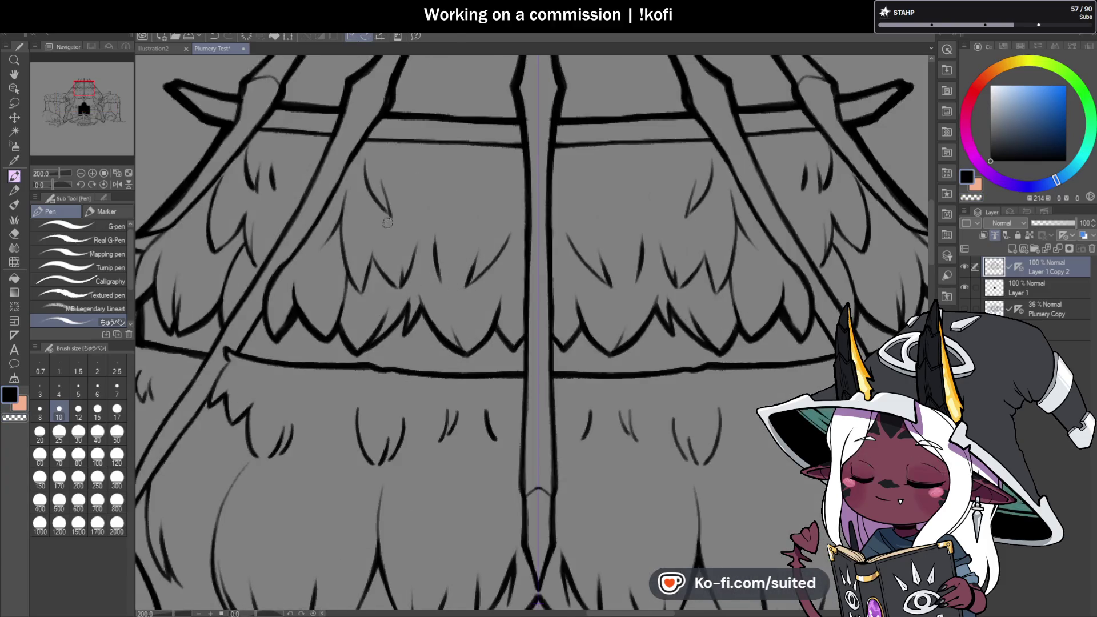
{"action": "scroll", "coordinate": [455, 272], "scroll_direction": "down", "scroll_amount": 2}
{"action": "scroll", "coordinate": [455, 272], "scroll_direction": "down", "scroll_amount": 1}
{"action": "scroll", "coordinate": [455, 272], "scroll_direction": "down", "scroll_amount": 2}
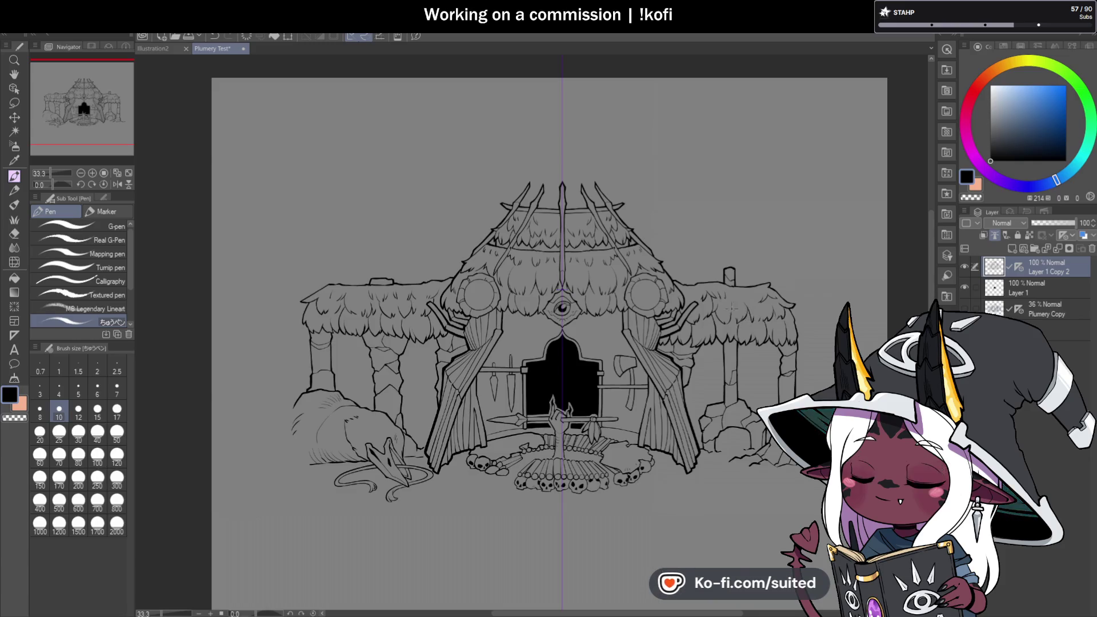
- Sketch two feather strokes on the upper thatch, then undo them both
{"action": "scroll", "coordinate": [649, 295], "scroll_direction": "up", "scroll_amount": 1}
{"action": "scroll", "coordinate": [401, 189], "scroll_direction": "up", "scroll_amount": 4}
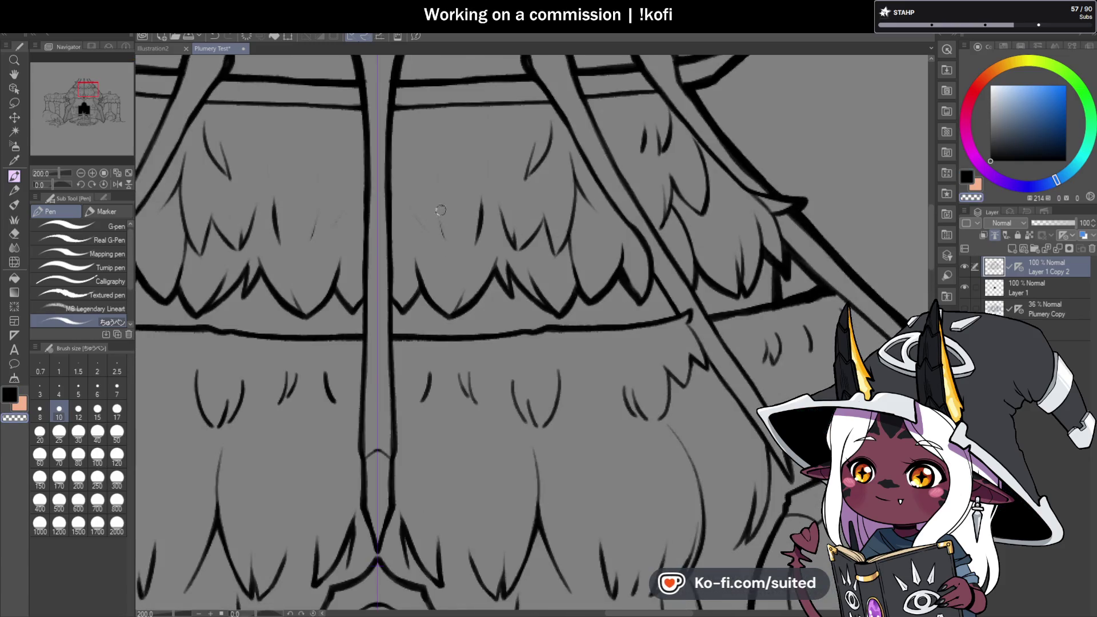
{"action": "scroll", "coordinate": [501, 178], "scroll_direction": "up", "scroll_amount": 2}
{"action": "mouse_move", "coordinate": [485, 334]}
{"action": "left_mouse_down"}
{"action": "mouse_move", "coordinate": [501, 253]}
{"action": "mouse_move", "coordinate": [437, 308]}
{"action": "left_mouse_up"}
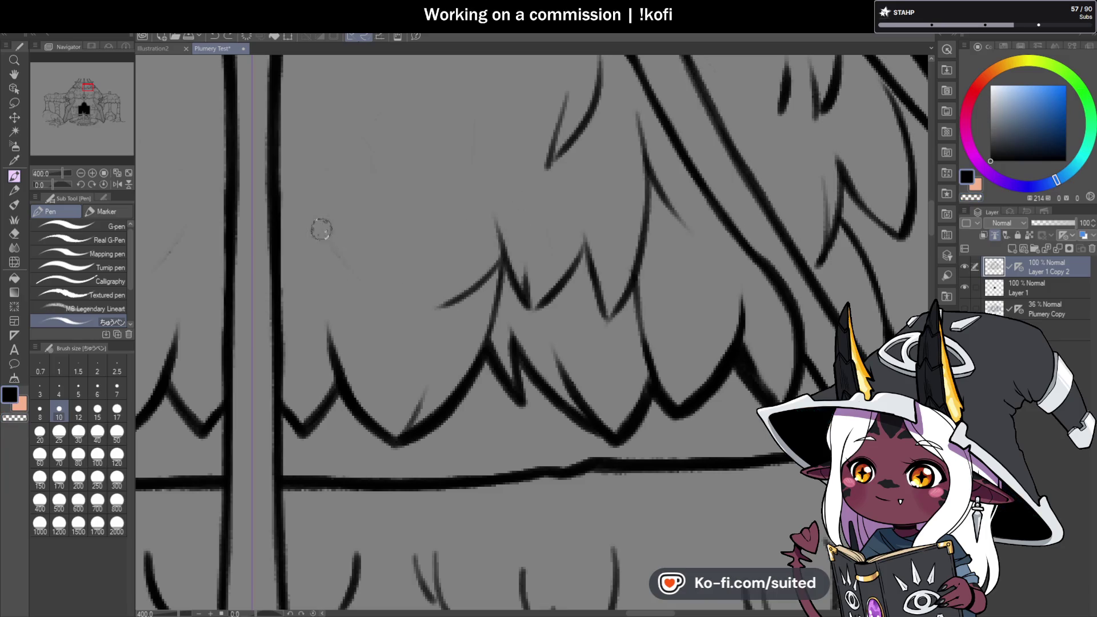
{"action": "left_click_drag", "start_coordinate": [318, 228], "coordinate": [343, 270]}
{"action": "key", "text": "ctrl+z"}
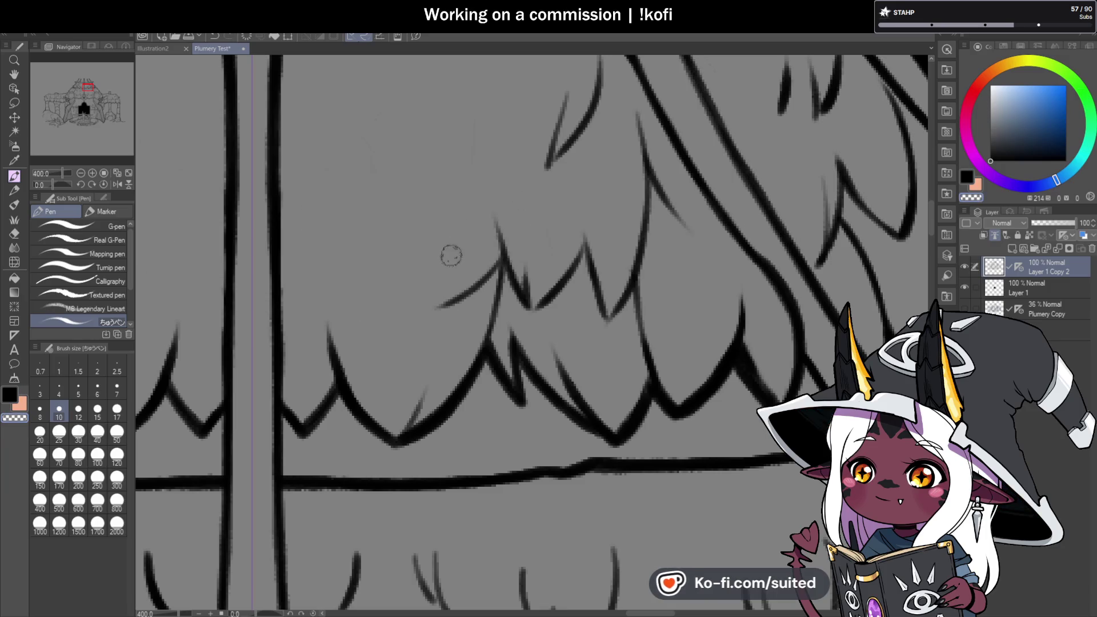
{"action": "key", "text": "ctrl+z"}
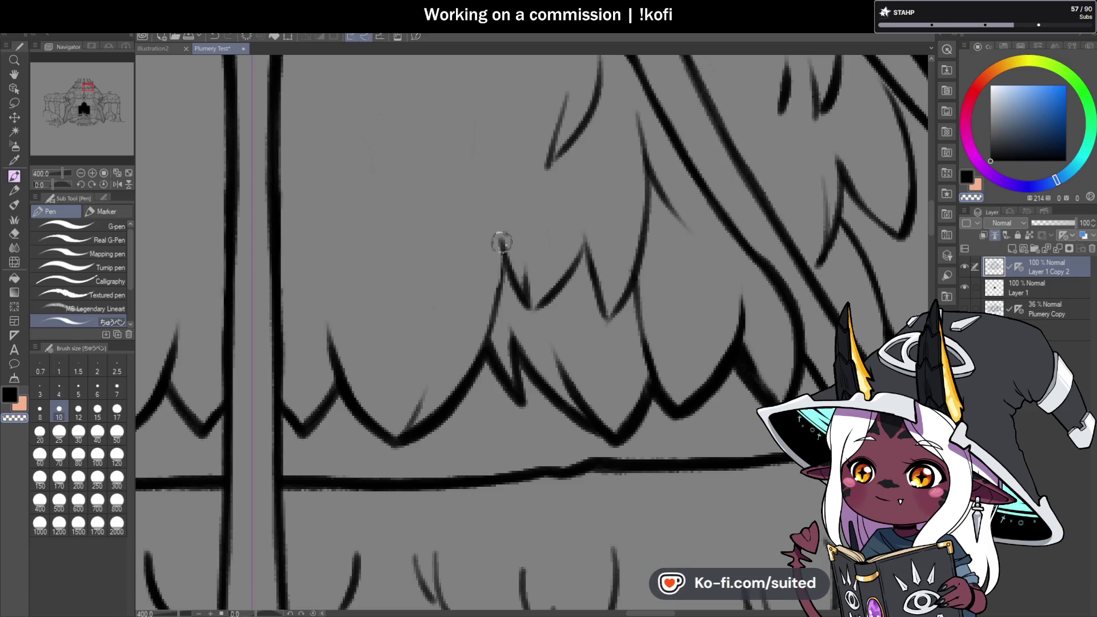
- Draw feather strokes around the roof point and thicken the curved roof line
{"action": "left_click_drag", "start_coordinate": [495, 277], "coordinate": [469, 193]}
{"action": "mouse_move", "coordinate": [492, 259]}
{"action": "left_mouse_down"}
{"action": "mouse_move", "coordinate": [473, 181]}
{"action": "mouse_move", "coordinate": [436, 281]}
{"action": "left_mouse_up"}
{"action": "mouse_move", "coordinate": [444, 213]}
{"action": "left_mouse_down"}
{"action": "mouse_move", "coordinate": [413, 311]}
{"action": "mouse_move", "coordinate": [477, 224]}
{"action": "left_mouse_up"}
{"action": "key", "text": "ctrl+minus"}
{"action": "key", "text": "ctrl+minus"}
{"action": "key", "text": "ctrl+minus"}
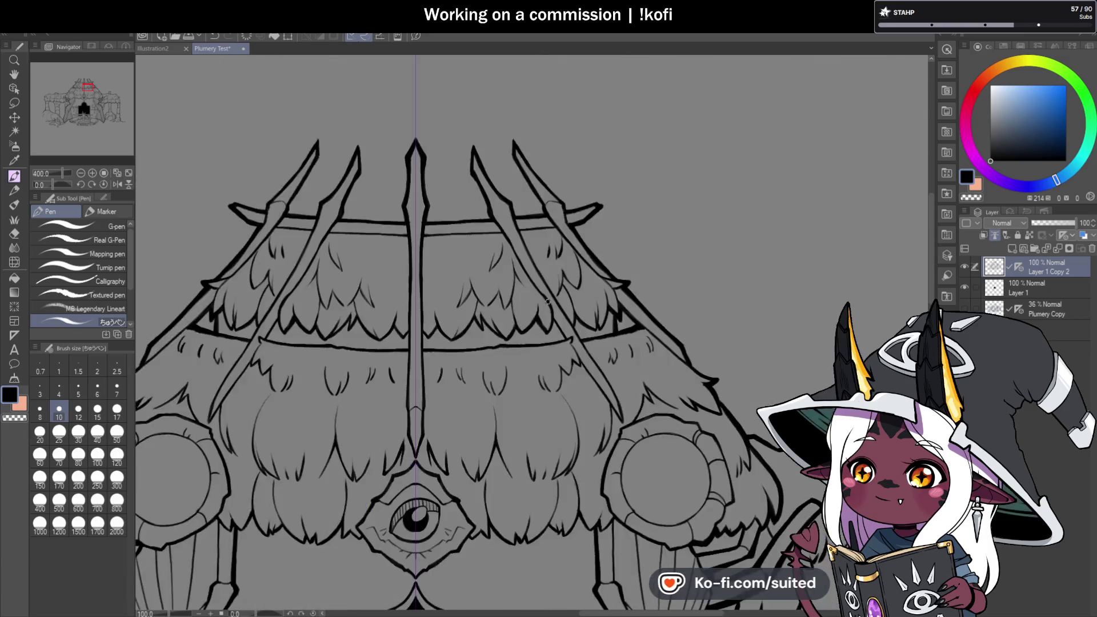
{"action": "key", "text": "ctrl+minus"}
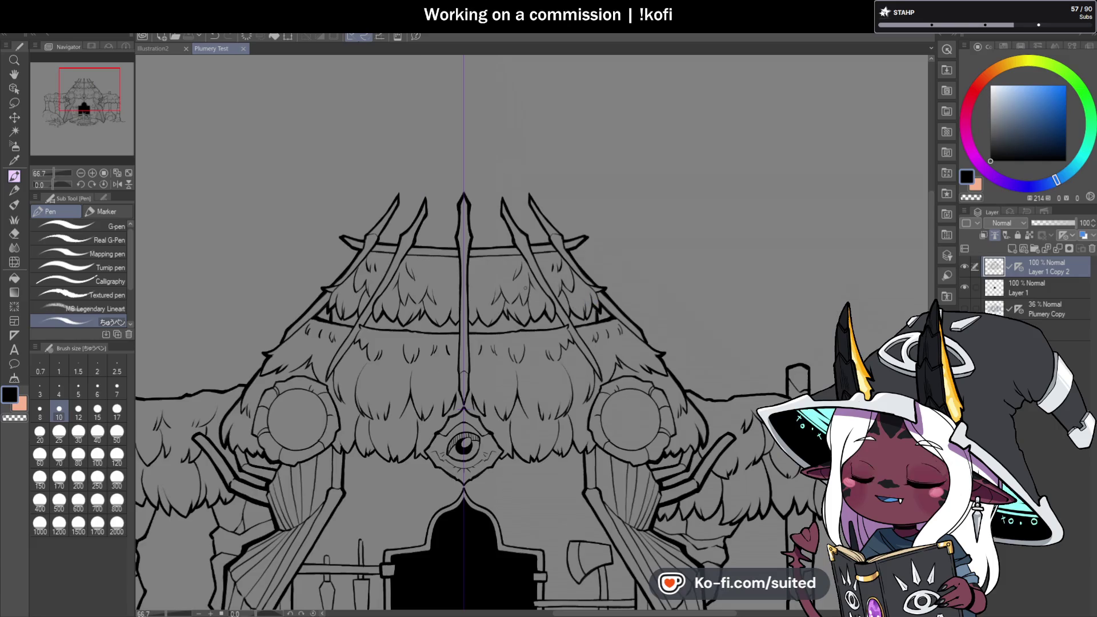
{"action": "key", "text": "ctrl+plus"}
{"action": "key", "text": "ctrl+plus"}
- Redraw a longer mirrored feather strand and add short strokes on the upper thatch
{"action": "scroll", "coordinate": [422, 252], "scroll_direction": "up", "scroll_amount": 1}
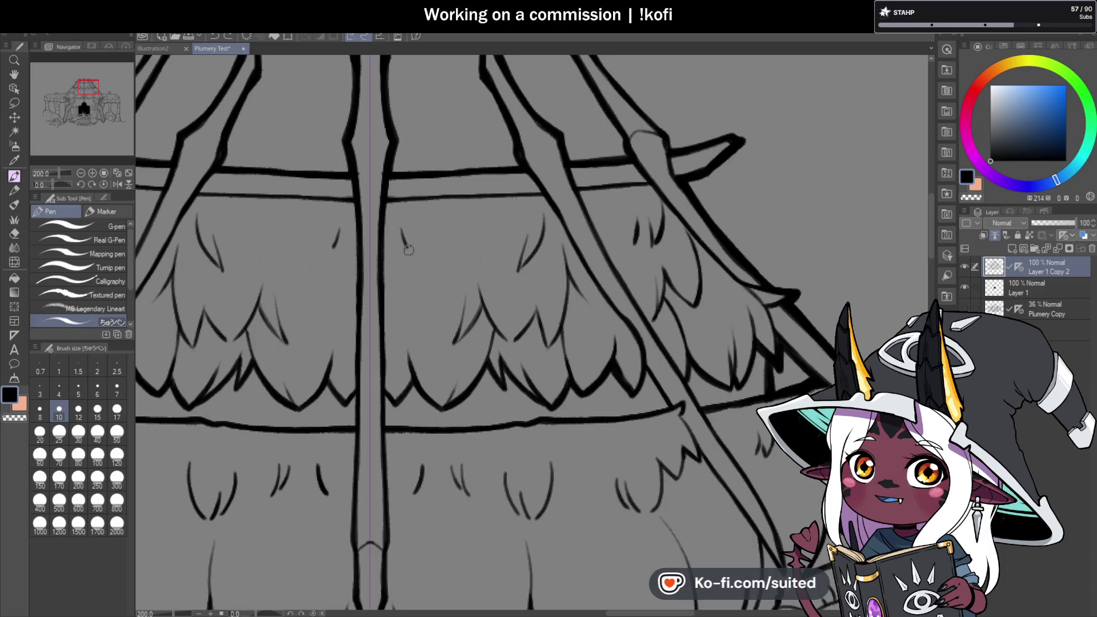
{"action": "scroll", "coordinate": [430, 235], "scroll_direction": "up", "scroll_amount": 2}
{"action": "mouse_move", "coordinate": [417, 194]}
{"action": "left_mouse_down"}
{"action": "mouse_move", "coordinate": [425, 279]}
{"action": "mouse_move", "coordinate": [451, 229]}
{"action": "mouse_move", "coordinate": [451, 193]}
{"action": "left_mouse_up"}
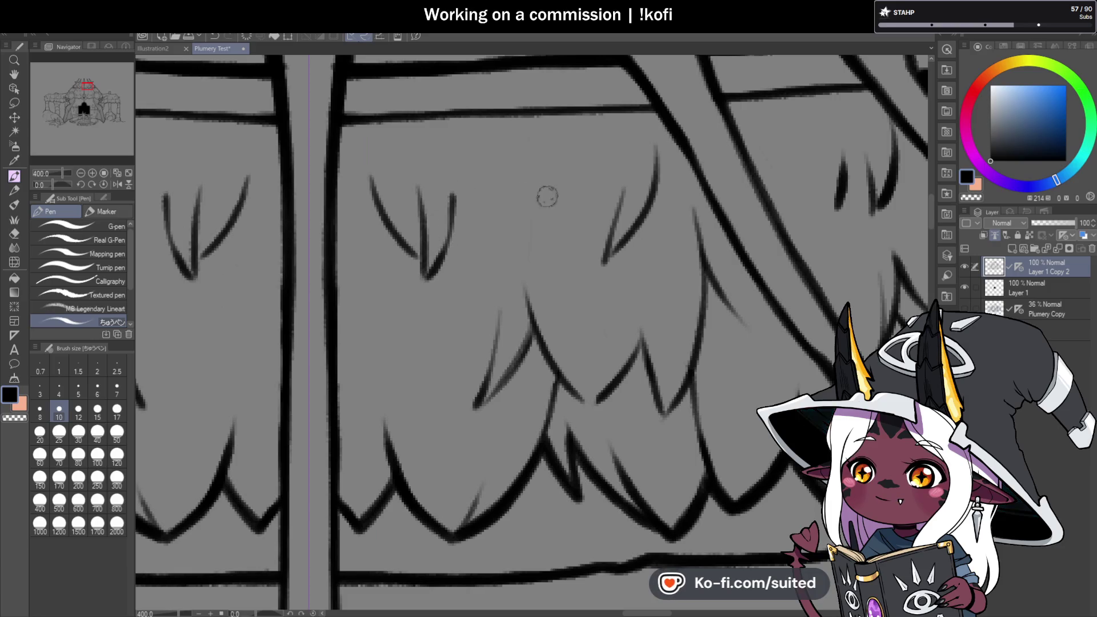
{"action": "key", "text": "ctrl+z"}
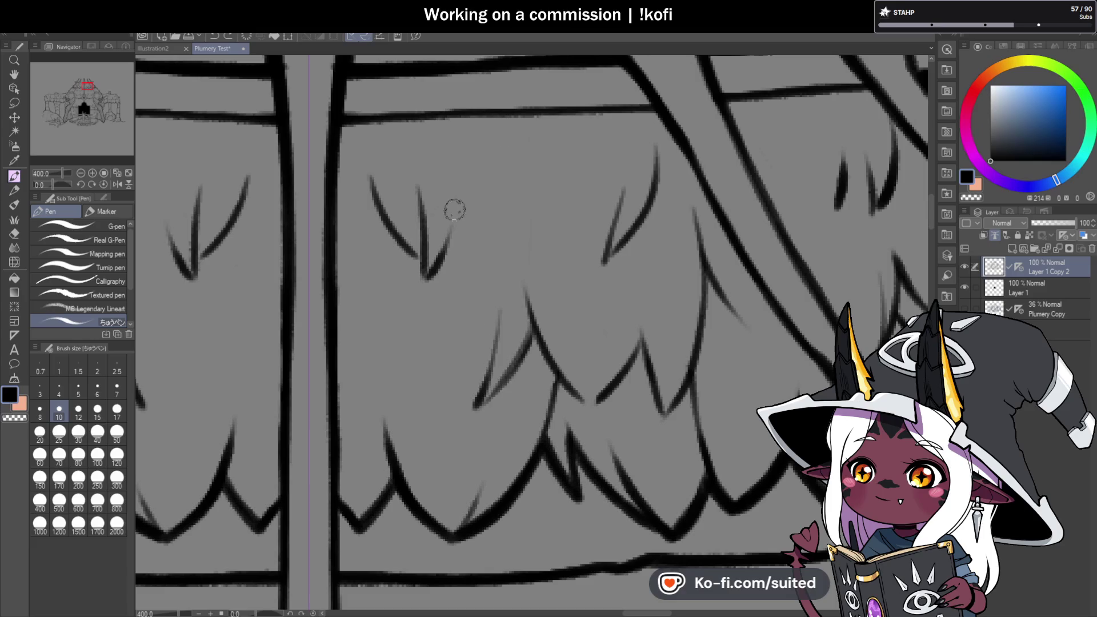
{"action": "mouse_move", "coordinate": [428, 268]}
{"action": "left_mouse_down"}
{"action": "mouse_move", "coordinate": [455, 193]}
{"action": "mouse_move", "coordinate": [523, 277]}
{"action": "left_mouse_up"}
{"action": "key", "text": "ctrl+z"}
{"action": "mouse_move", "coordinate": [477, 217]}
{"action": "left_mouse_down"}
{"action": "mouse_move", "coordinate": [553, 300]}
{"action": "mouse_move", "coordinate": [565, 228]}
{"action": "left_mouse_up"}
{"action": "mouse_move", "coordinate": [560, 274]}
{"action": "left_mouse_down"}
{"action": "mouse_move", "coordinate": [564, 197]}
{"action": "mouse_move", "coordinate": [572, 269]}
{"action": "left_mouse_up"}
- Save the drawing and switch to brush size 17
{"action": "scroll", "coordinate": [520, 194], "scroll_direction": "down", "scroll_amount": 4}
{"action": "scroll", "coordinate": [550, 227], "scroll_direction": "down", "scroll_amount": 1}
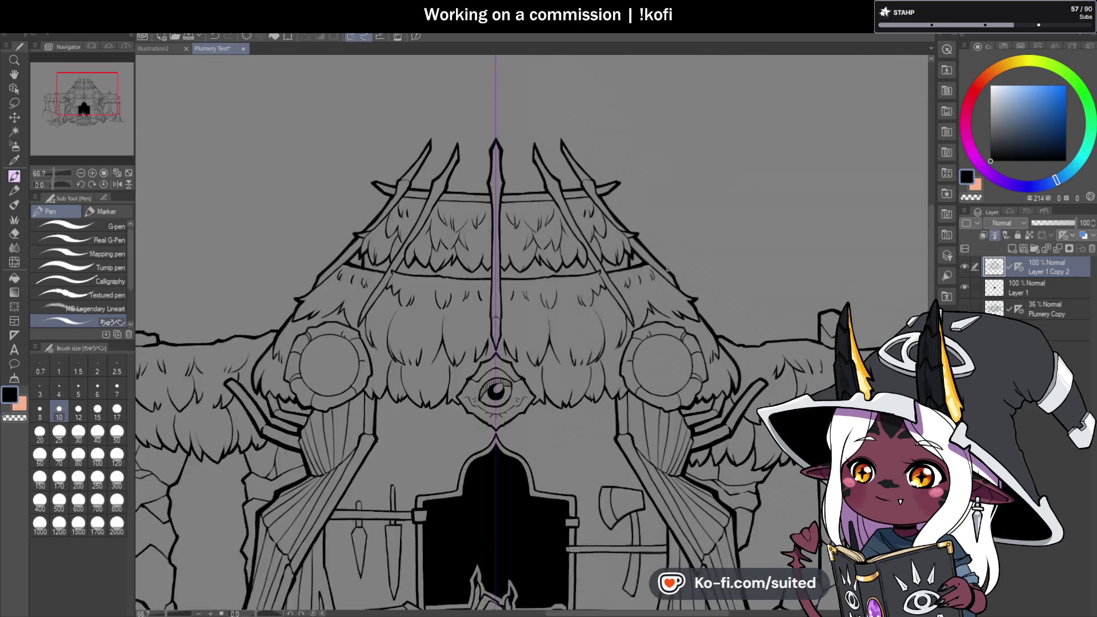
{"action": "scroll", "coordinate": [485, 204], "scroll_direction": "down", "scroll_amount": 1}
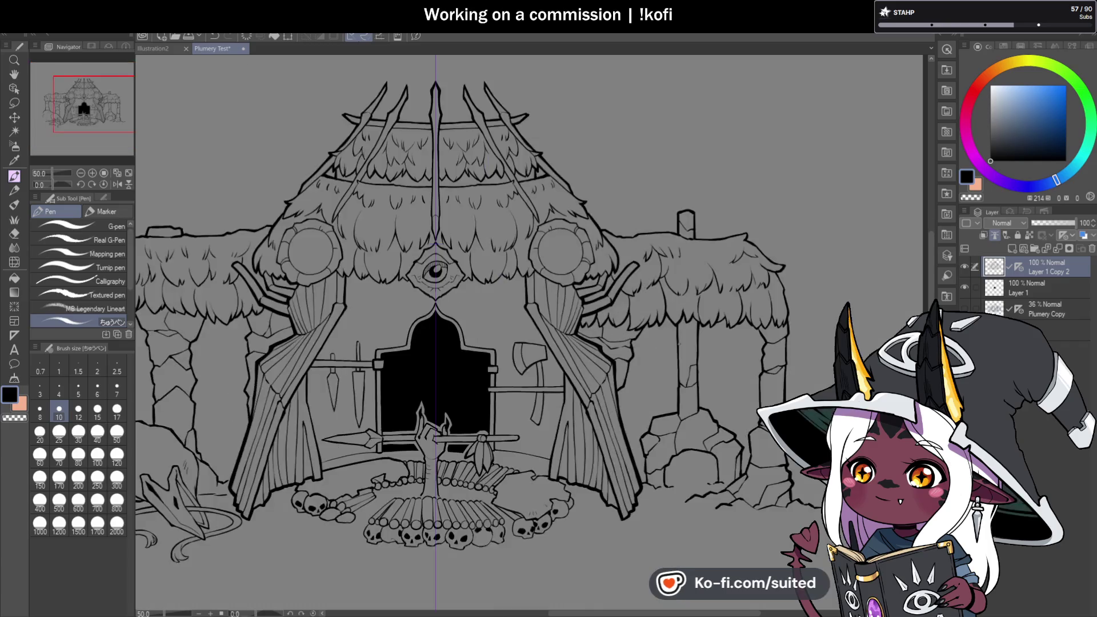
{"action": "key", "text": "ctrl+s"}
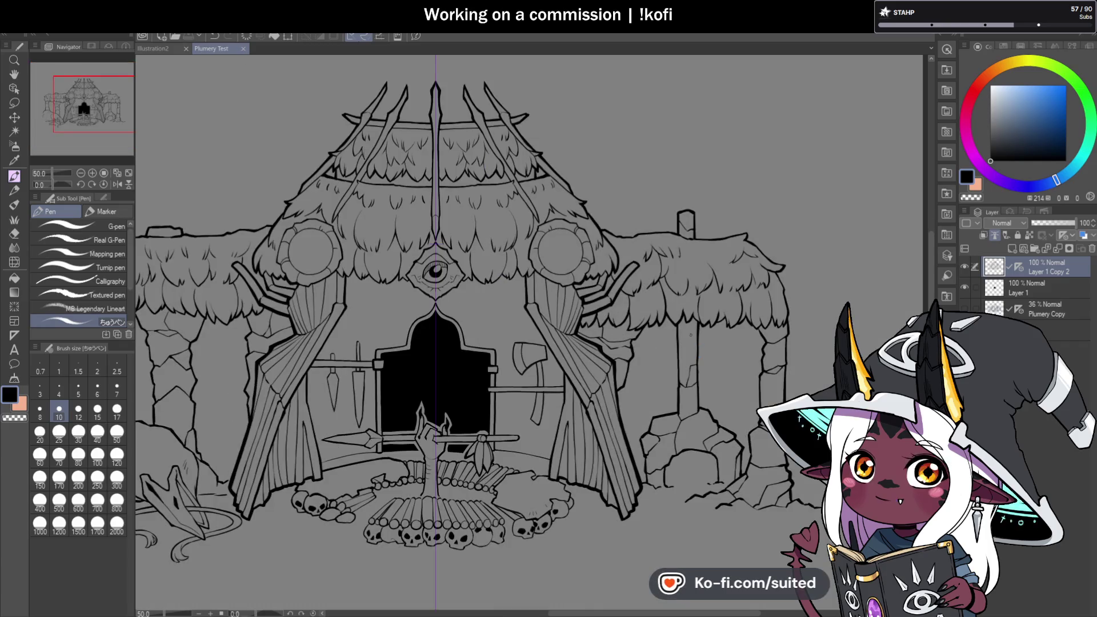
{"action": "scroll", "coordinate": [531, 333], "scroll_direction": "up", "scroll_amount": 4}
{"action": "left_click", "coordinate": [117, 411]}
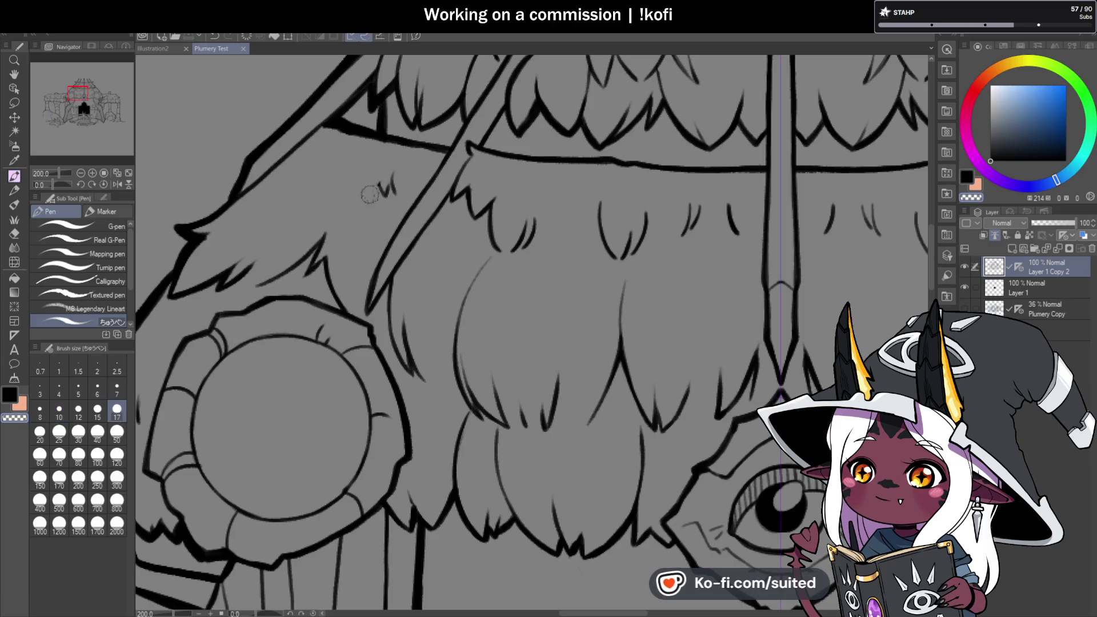
- Pan across the roof and return to the smaller brush size
{"action": "left_click_drag", "start_coordinate": [596, 203], "coordinate": [539, 208]}
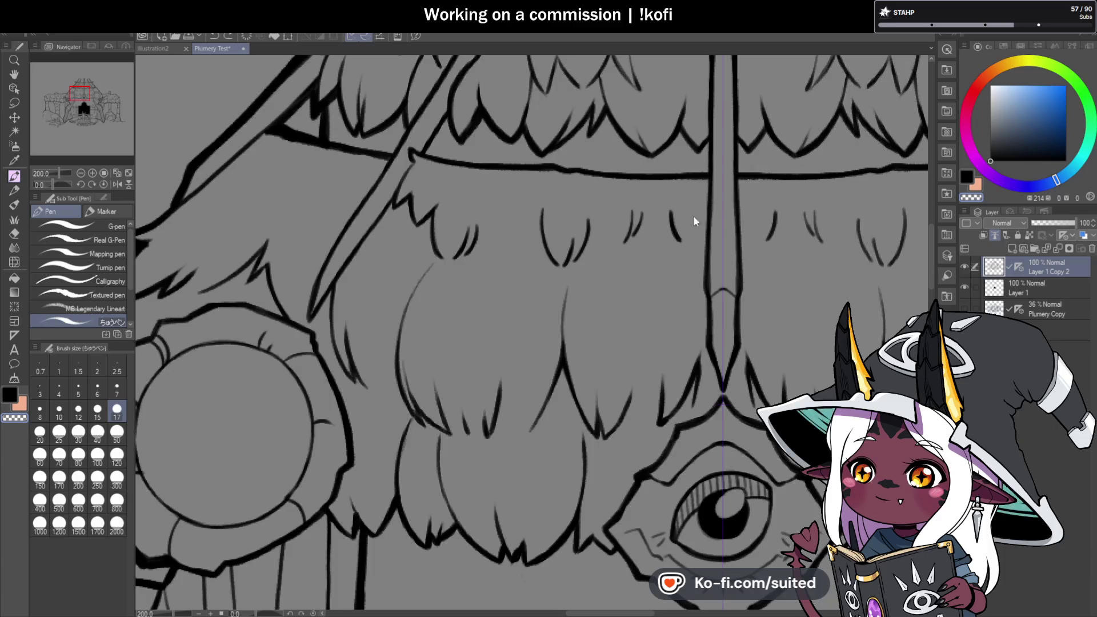
{"action": "scroll", "coordinate": [514, 268], "scroll_direction": "down", "scroll_amount": 1}
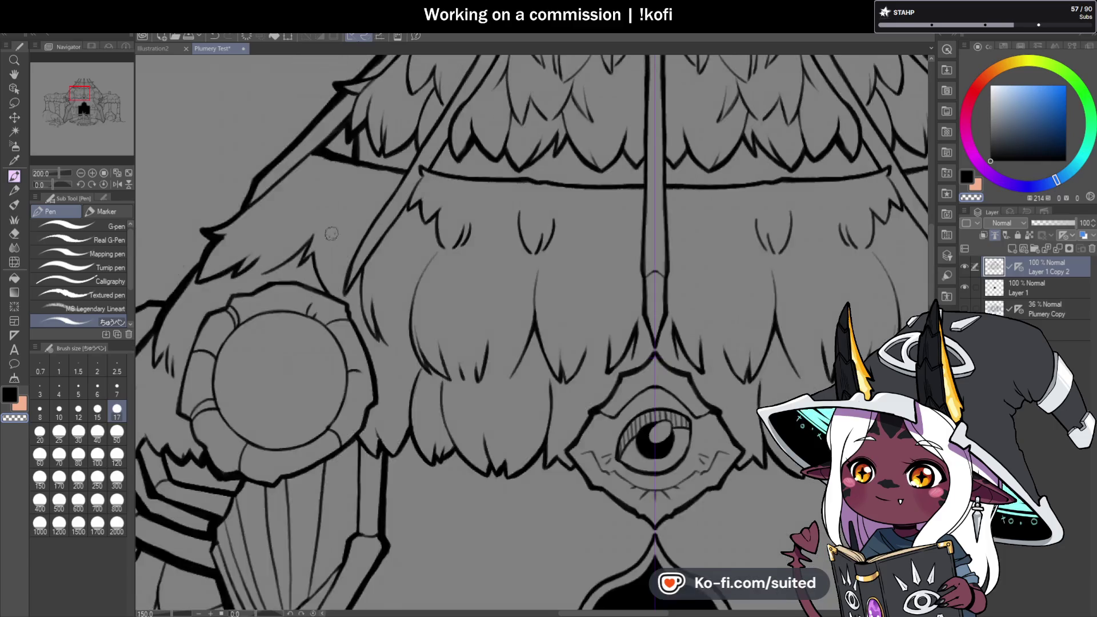
{"action": "scroll", "coordinate": [398, 286], "scroll_direction": "down", "scroll_amount": 1}
{"action": "key", "text": "bracketleft"}
{"action": "key", "text": "bracketleft"}
{"action": "key", "text": "bracketleft"}
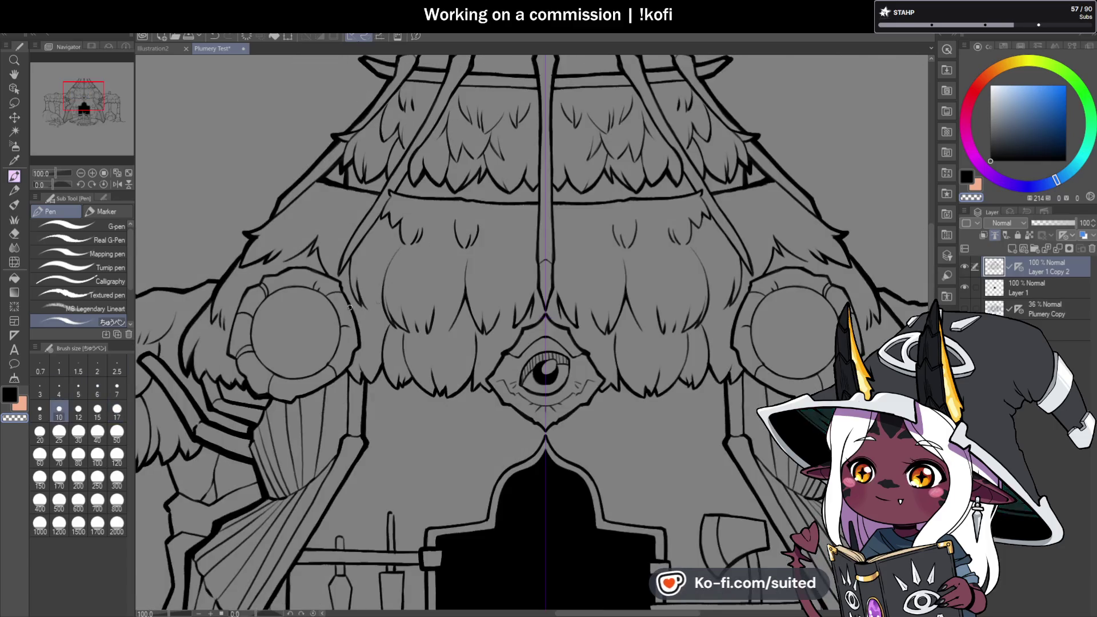
{"action": "scroll", "coordinate": [534, 288], "scroll_direction": "up", "scroll_amount": 1}
{"action": "scroll", "coordinate": [374, 281], "scroll_direction": "up", "scroll_amount": 1}
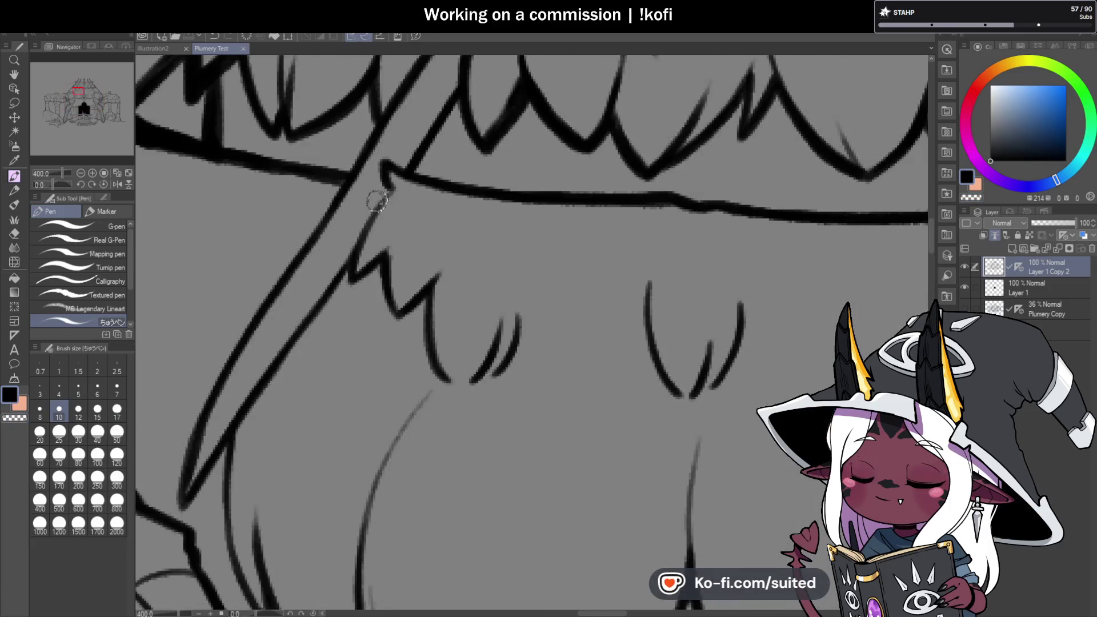
- Add thin feather strokes joining the left and right V lines of the thatch
{"action": "left_click_drag", "start_coordinate": [394, 218], "coordinate": [391, 257]}
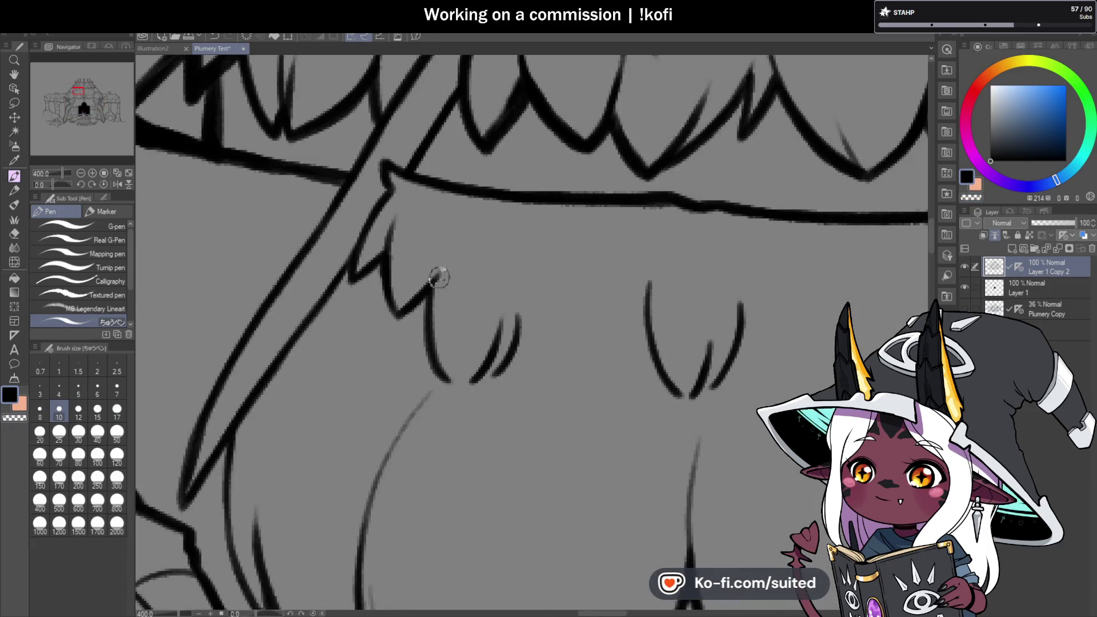
{"action": "left_click_drag", "start_coordinate": [448, 235], "coordinate": [432, 303]}
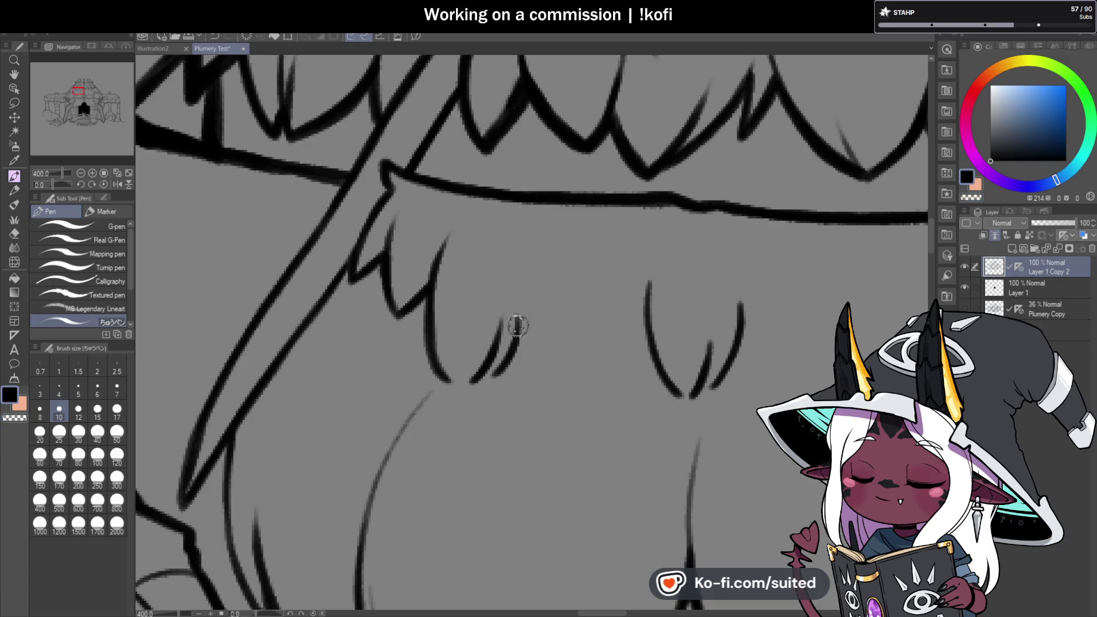
{"action": "scroll", "coordinate": [497, 238], "scroll_direction": "down", "scroll_amount": 2}
{"action": "scroll", "coordinate": [609, 311], "scroll_direction": "up", "scroll_amount": 2}
{"action": "left_click_drag", "start_coordinate": [509, 248], "coordinate": [466, 307]}
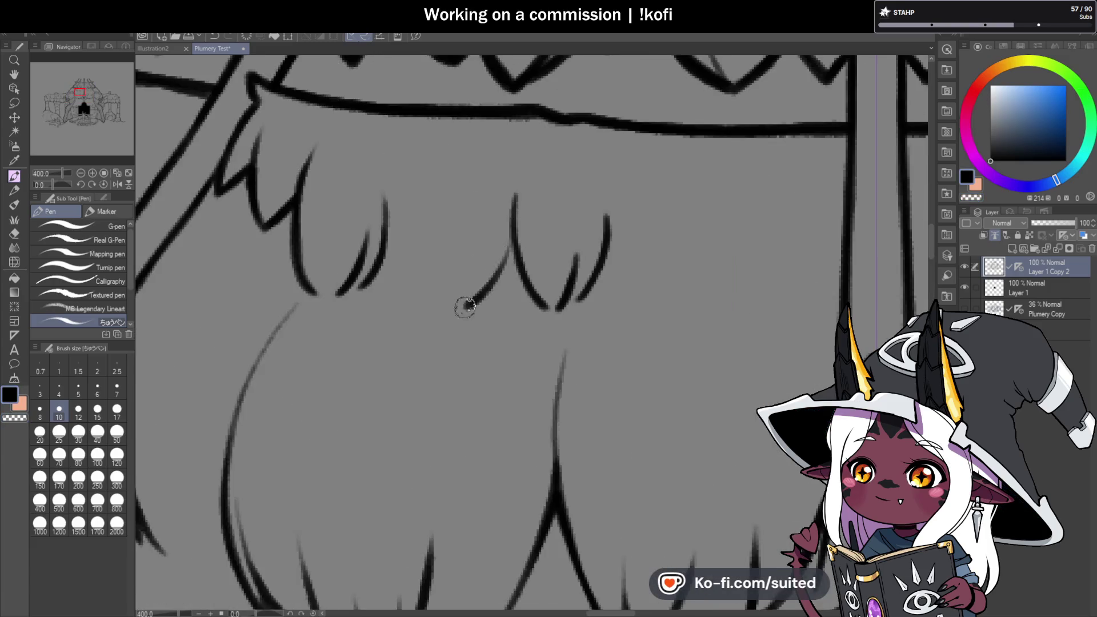
{"action": "left_click_drag", "start_coordinate": [472, 252], "coordinate": [436, 311]}
{"action": "scroll", "coordinate": [436, 311], "scroll_direction": "down", "scroll_amount": 4}
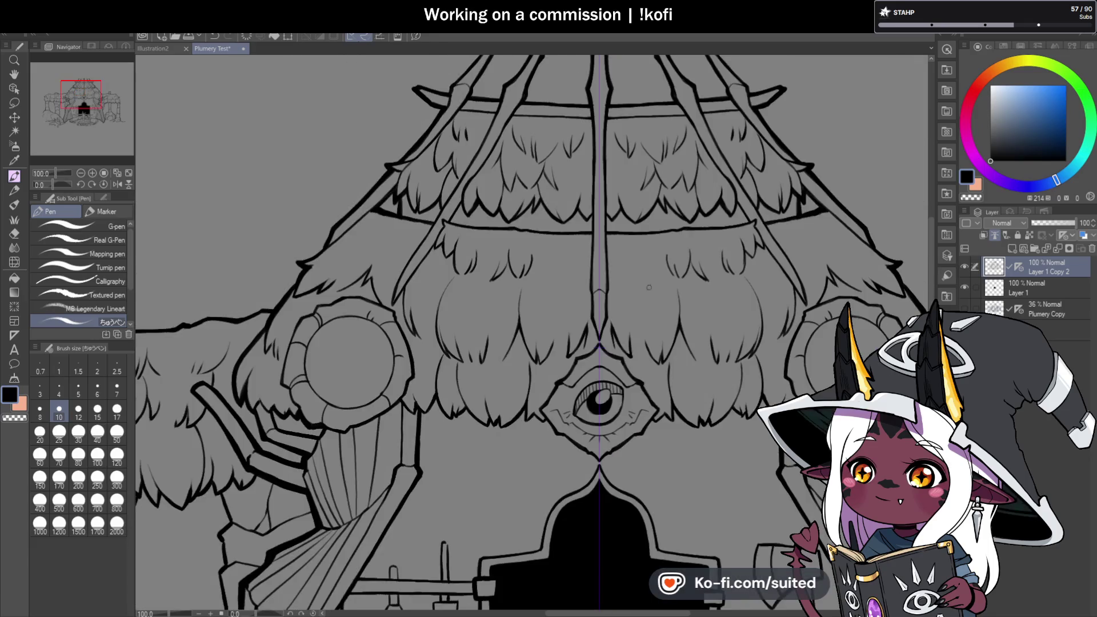
{"action": "scroll", "coordinate": [608, 280], "scroll_direction": "up", "scroll_amount": 2}
- Draw curved V-shaped feather strokes across the middle thatch tier
{"action": "left_click_drag", "start_coordinate": [499, 226], "coordinate": [531, 275]}
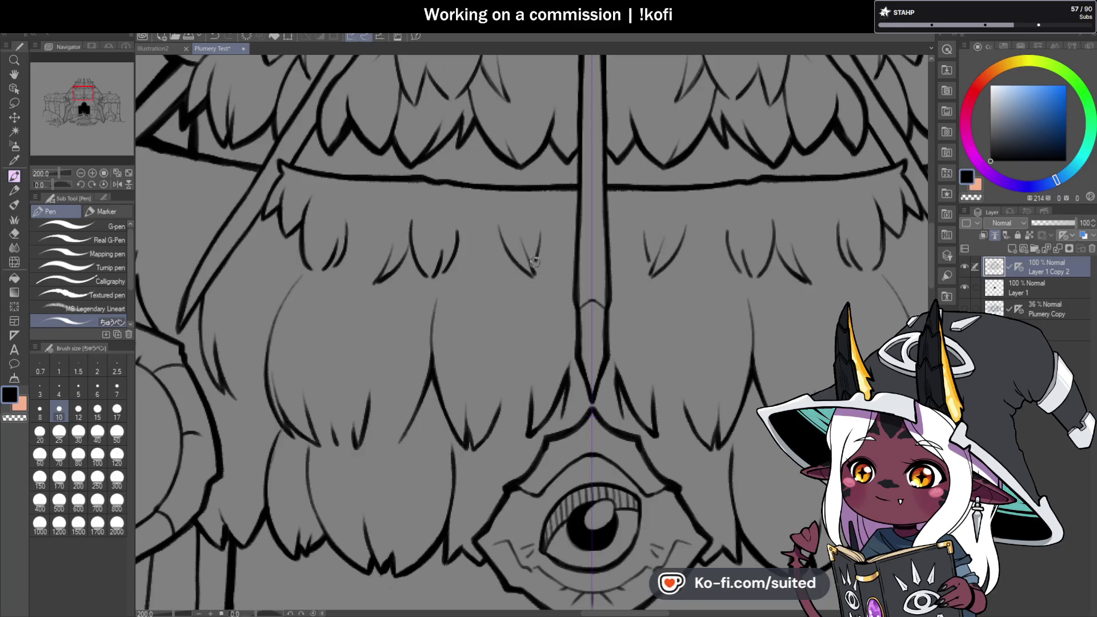
{"action": "scroll", "coordinate": [551, 244], "scroll_direction": "down", "scroll_amount": 2}
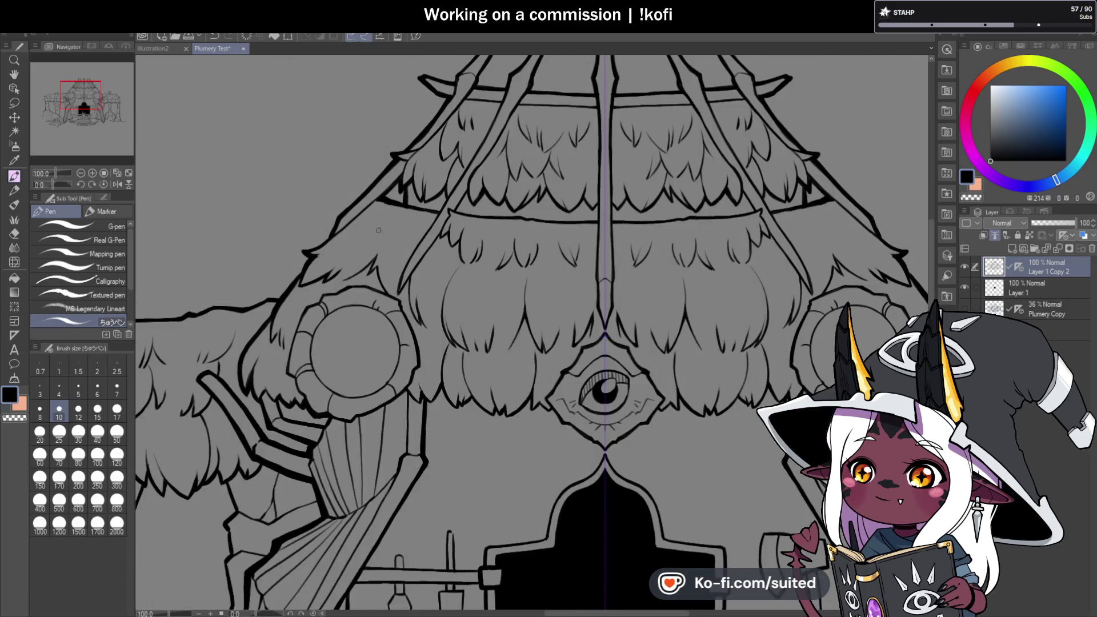
{"action": "scroll", "coordinate": [378, 230], "scroll_direction": "up", "scroll_amount": 4}
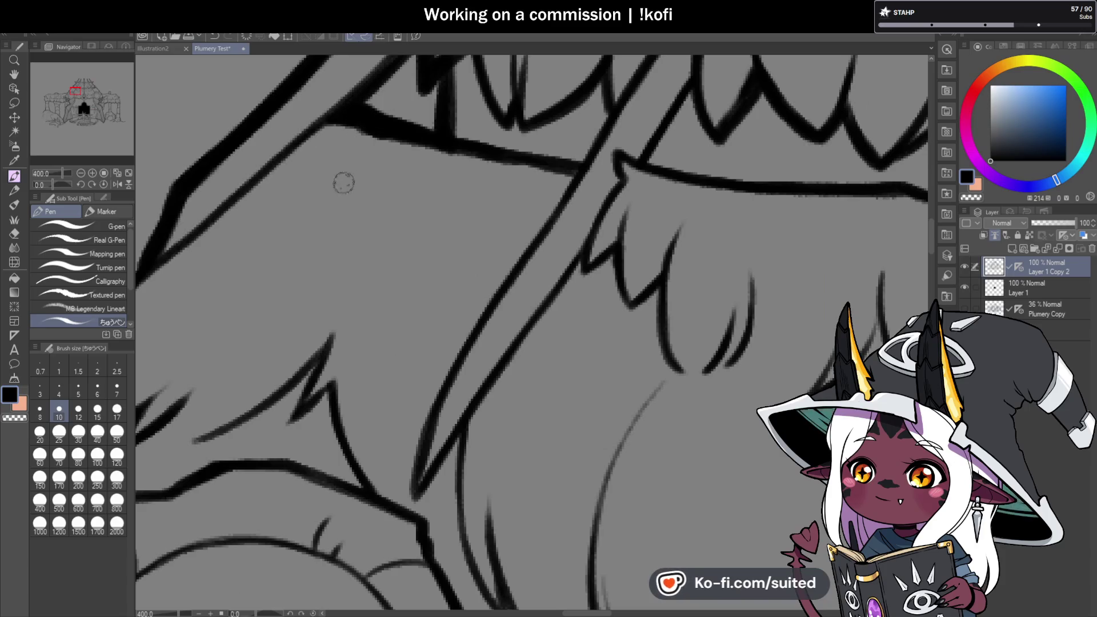
{"action": "left_click_drag", "start_coordinate": [341, 214], "coordinate": [359, 371]}
{"action": "key", "text": "ctrl+z"}
{"action": "mouse_move", "coordinate": [359, 176]}
{"action": "left_mouse_down"}
{"action": "mouse_move", "coordinate": [361, 357]}
{"action": "mouse_move", "coordinate": [389, 280]}
{"action": "left_mouse_up"}
{"action": "left_click_drag", "start_coordinate": [377, 344], "coordinate": [402, 307]}
{"action": "left_click_drag", "start_coordinate": [408, 346], "coordinate": [479, 280]}
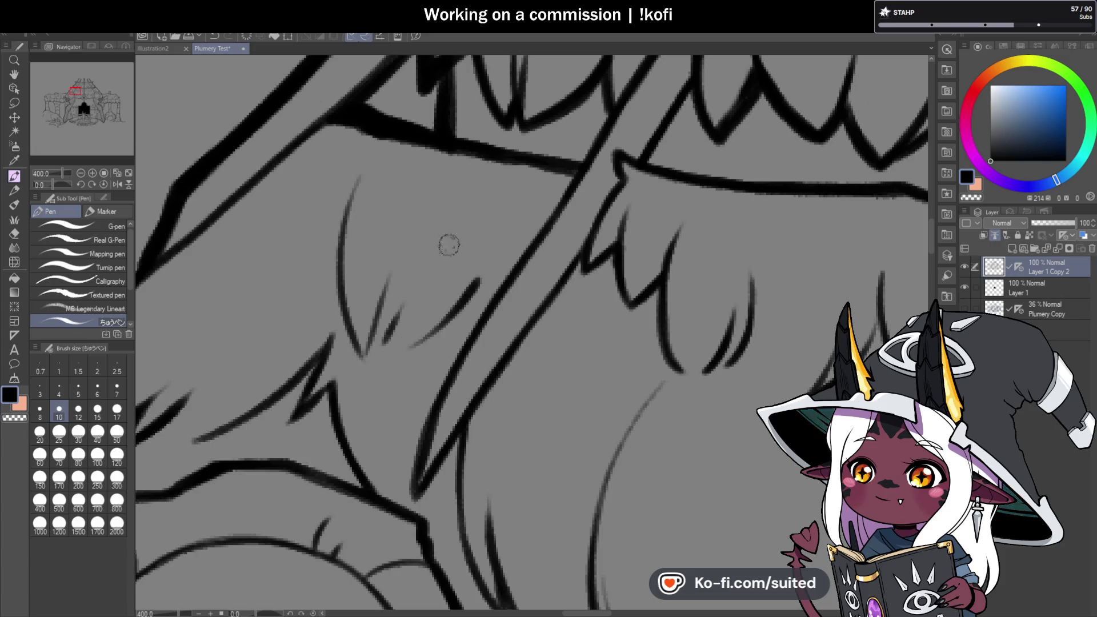
{"action": "scroll", "coordinate": [496, 277], "scroll_direction": "down", "scroll_amount": 6}
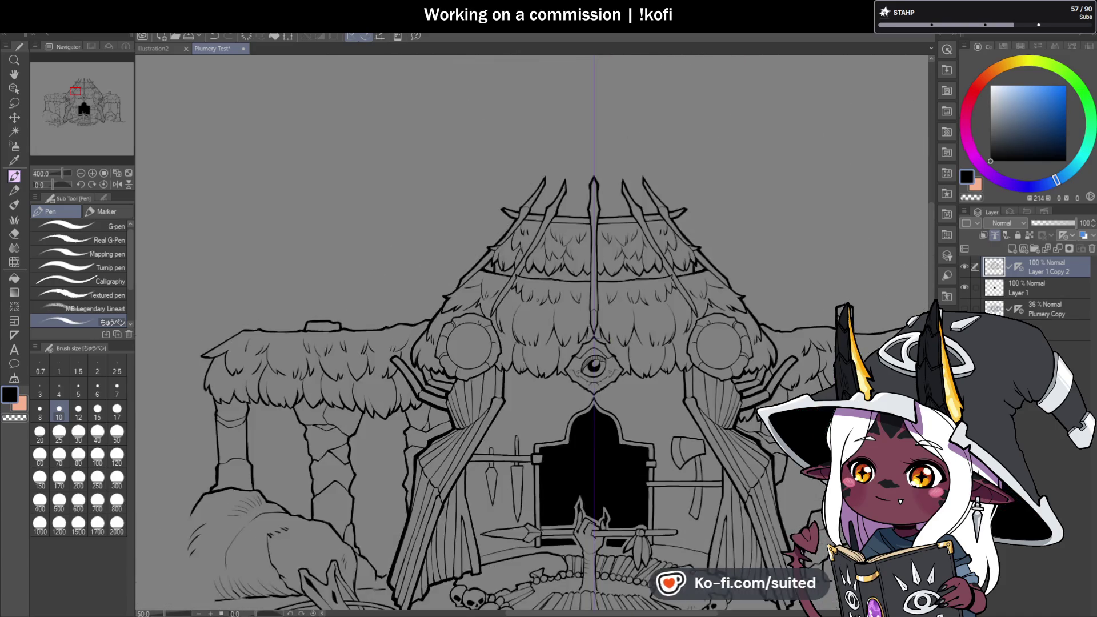
{"action": "left_click_drag", "start_coordinate": [594, 366], "coordinate": [489, 340]}
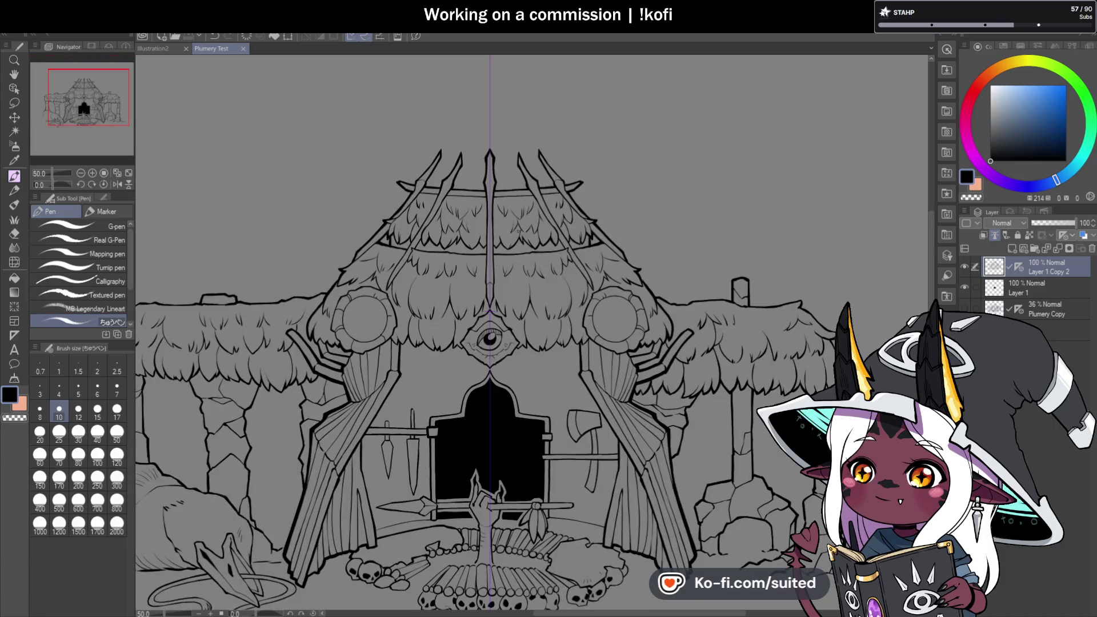
{"action": "scroll", "coordinate": [517, 234], "scroll_direction": "down", "scroll_amount": 1}
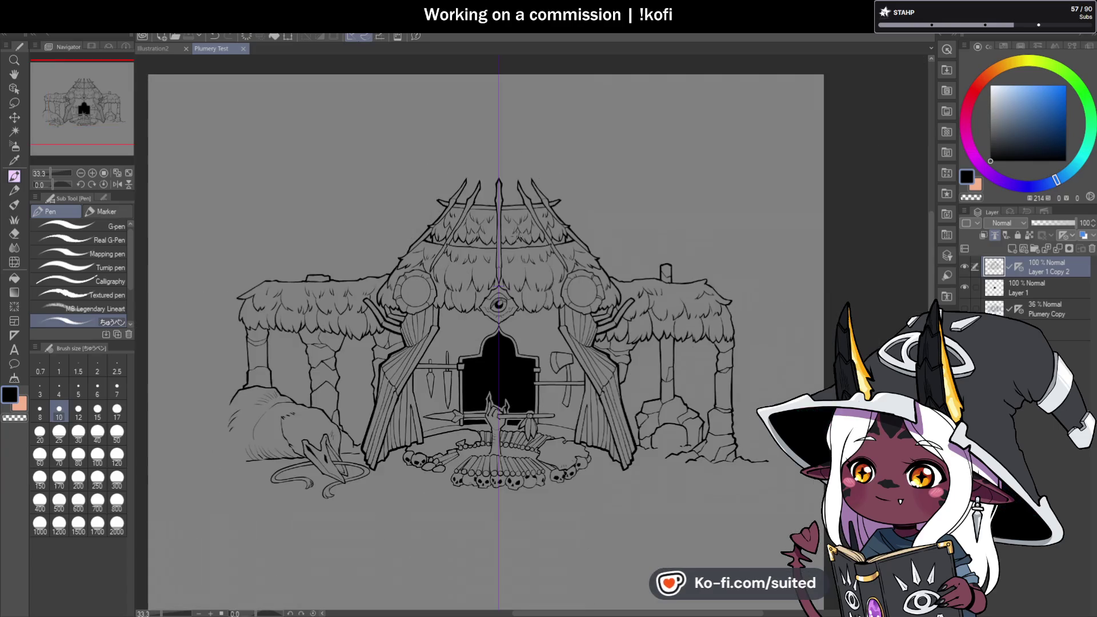
{"action": "scroll", "coordinate": [269, 309], "scroll_direction": "up", "scroll_amount": 1}
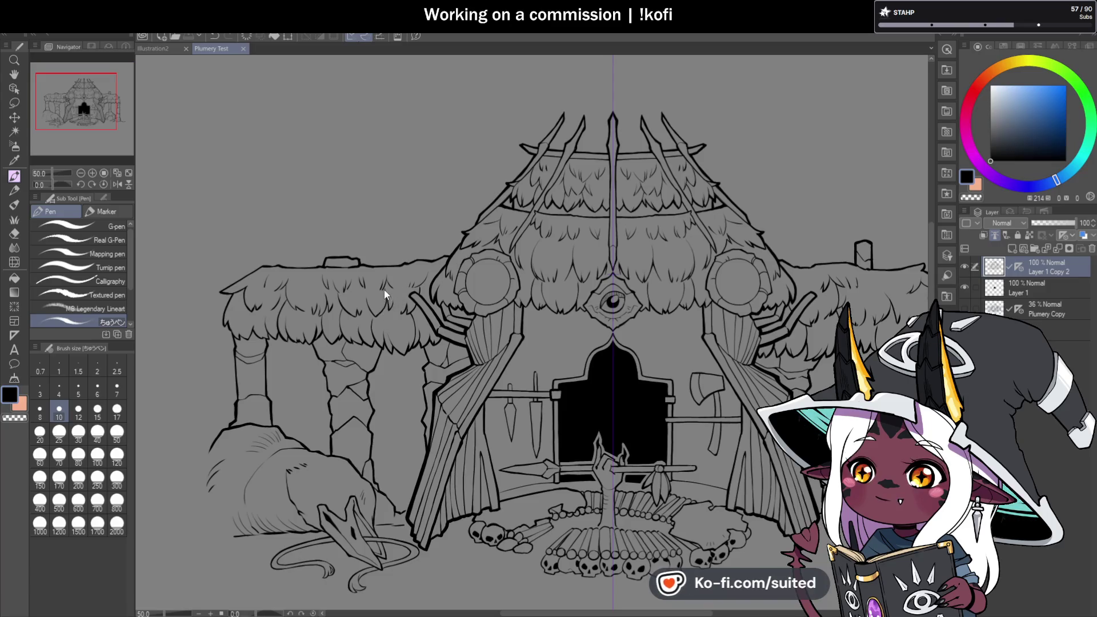
{"action": "scroll", "coordinate": [409, 317], "scroll_direction": "up", "scroll_amount": 1}
{"action": "scroll", "coordinate": [409, 317], "scroll_direction": "up", "scroll_amount": 1}
{"action": "scroll", "coordinate": [372, 293], "scroll_direction": "down", "scroll_amount": 1}
{"action": "scroll", "coordinate": [336, 277], "scroll_direction": "down", "scroll_amount": 1}
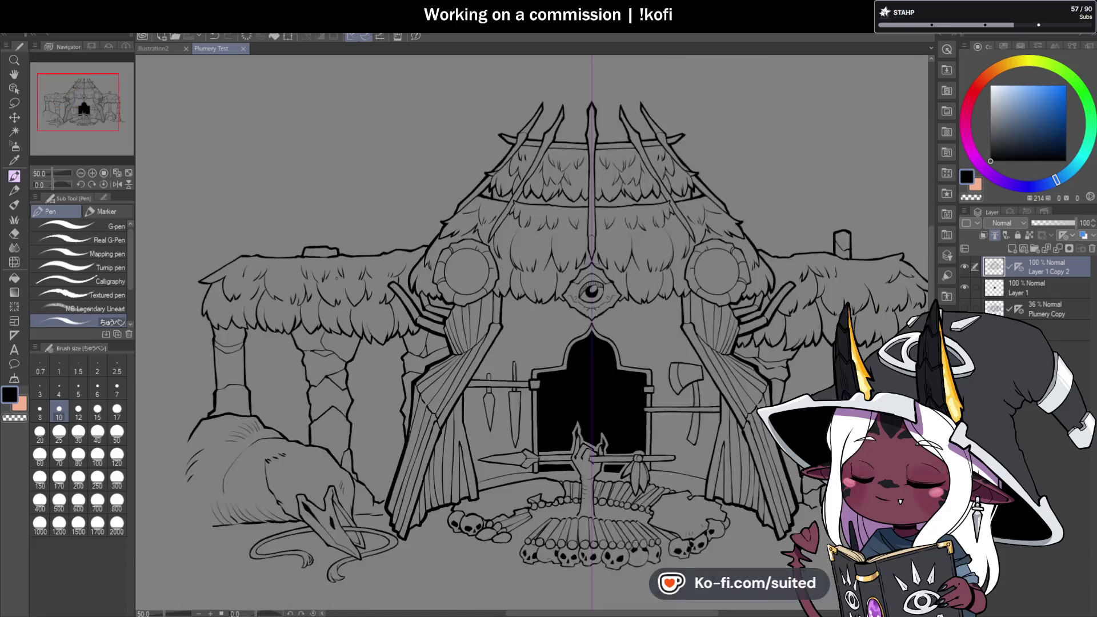
- Disable the line art layer's mask and zoom out to view the whole drawing
{"action": "left_click", "coordinate": [1018, 266], "text": "shift"}
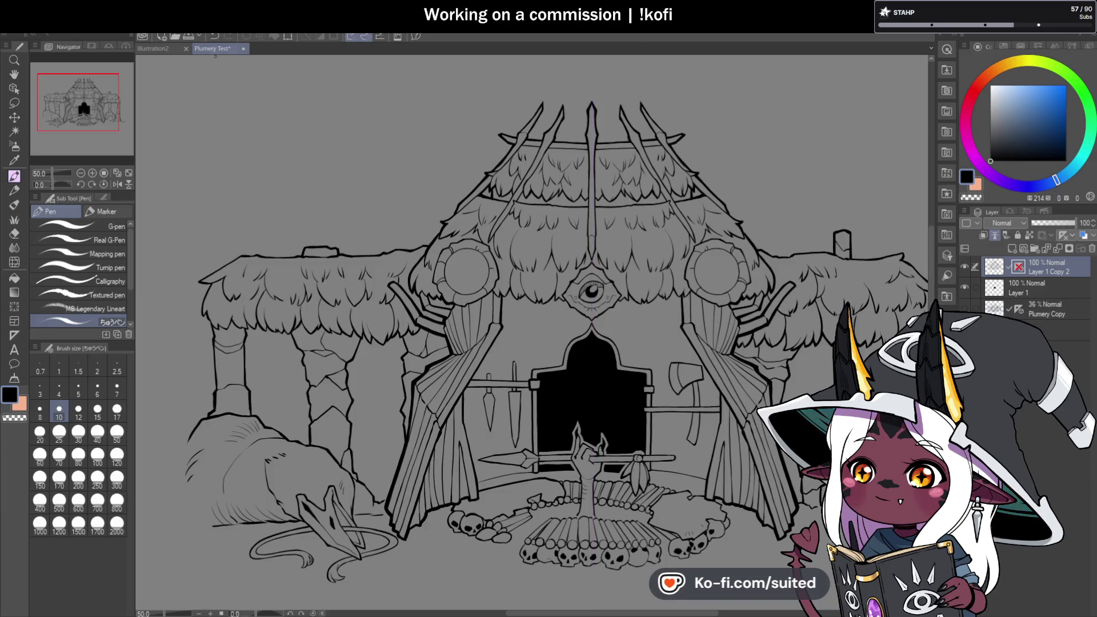
{"action": "key", "text": "ctrl+minus"}
{"action": "scroll", "coordinate": [506, 224], "scroll_direction": "up", "scroll_amount": 2}
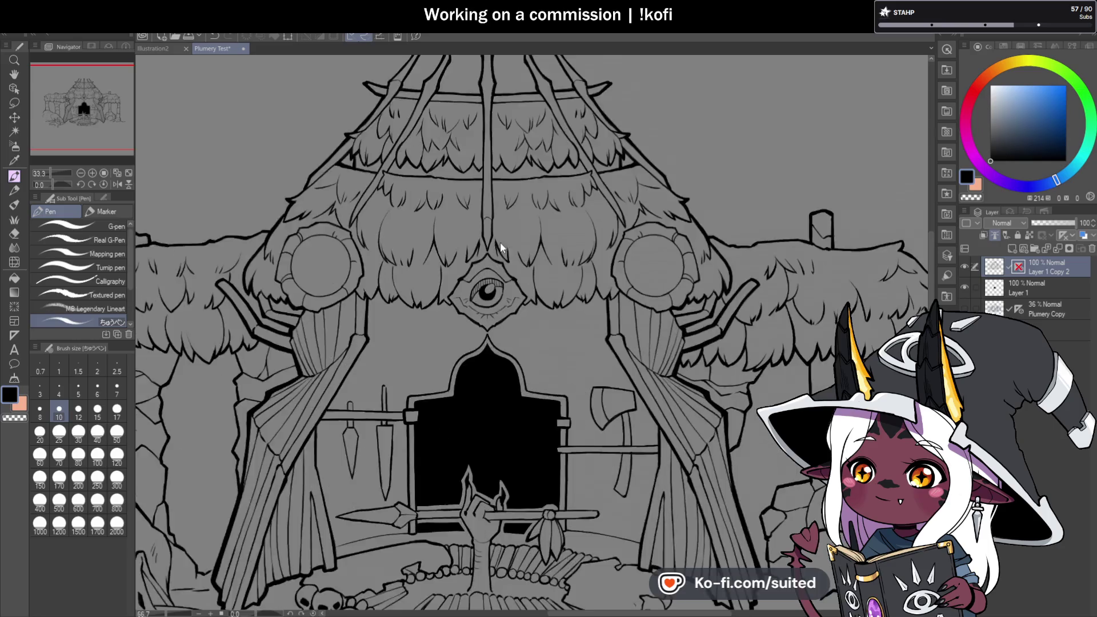
{"action": "scroll", "coordinate": [499, 241], "scroll_direction": "up", "scroll_amount": 2}
{"action": "scroll", "coordinate": [474, 245], "scroll_direction": "up", "scroll_amount": 1}
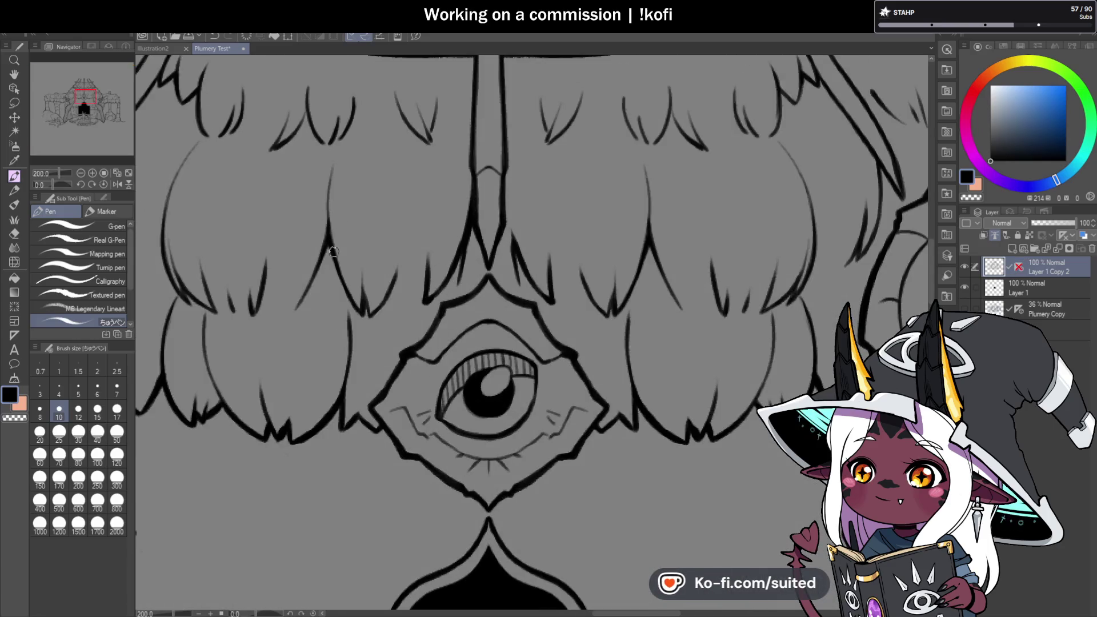
{"action": "scroll", "coordinate": [445, 263], "scroll_direction": "down", "scroll_amount": 3}
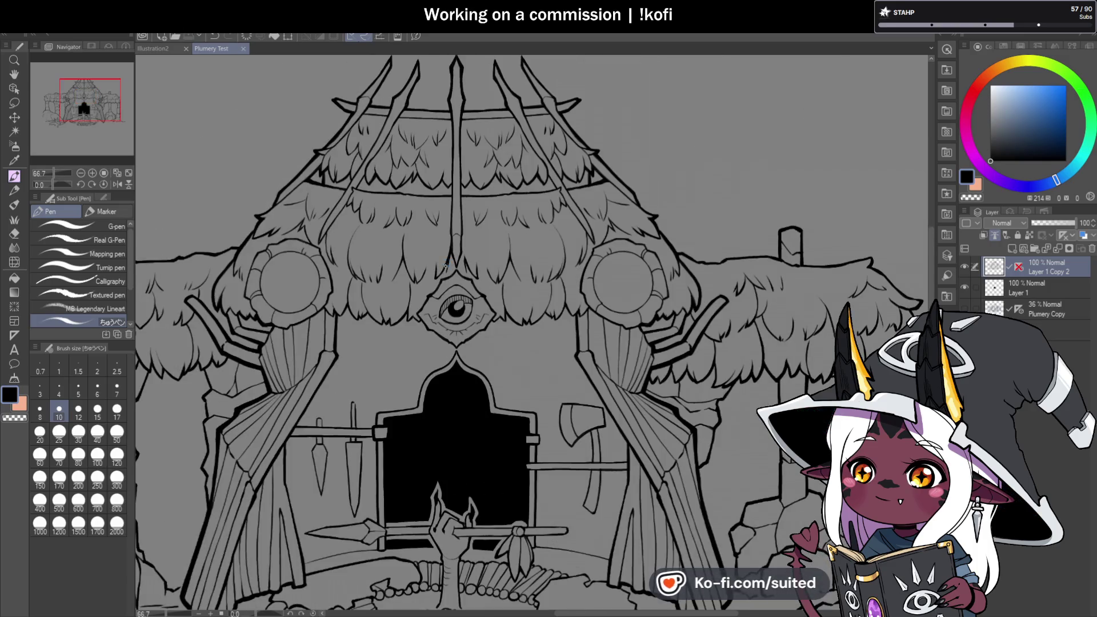
{"action": "scroll", "coordinate": [445, 265], "scroll_direction": "down", "scroll_amount": 1}
{"action": "scroll", "coordinate": [423, 279], "scroll_direction": "up", "scroll_amount": 2}
{"action": "scroll", "coordinate": [423, 279], "scroll_direction": "up", "scroll_amount": 2}
- Add two short feather strokes extending upward on the middle thatch
{"action": "left_click_drag", "start_coordinate": [420, 296], "coordinate": [407, 242]}
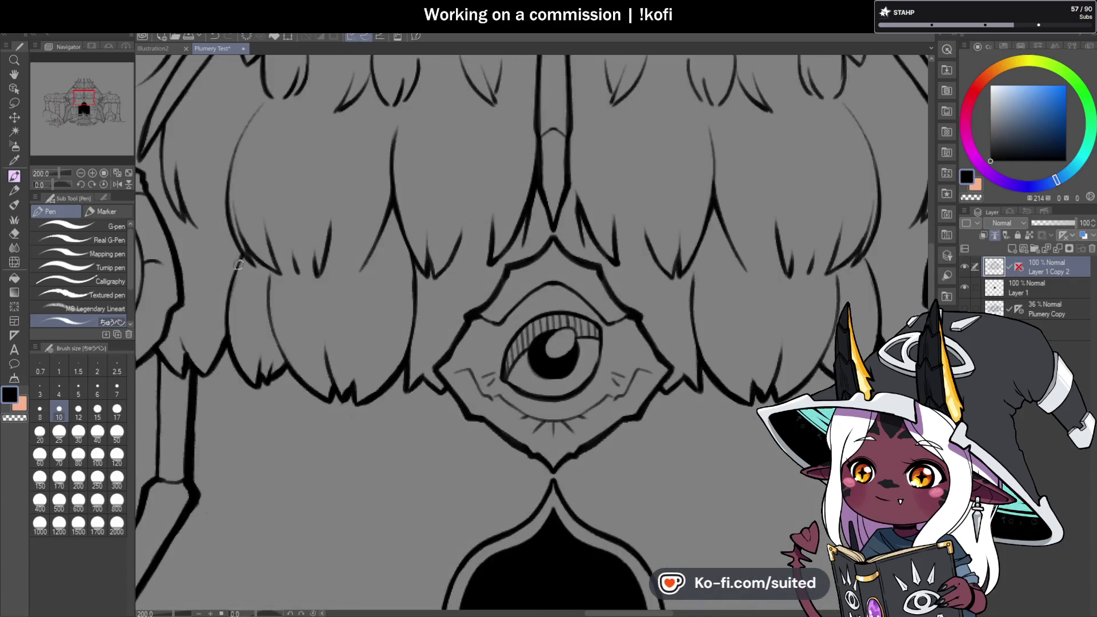
{"action": "scroll", "coordinate": [396, 278], "scroll_direction": "down", "scroll_amount": 2}
{"action": "scroll", "coordinate": [397, 278], "scroll_direction": "down", "scroll_amount": 2}
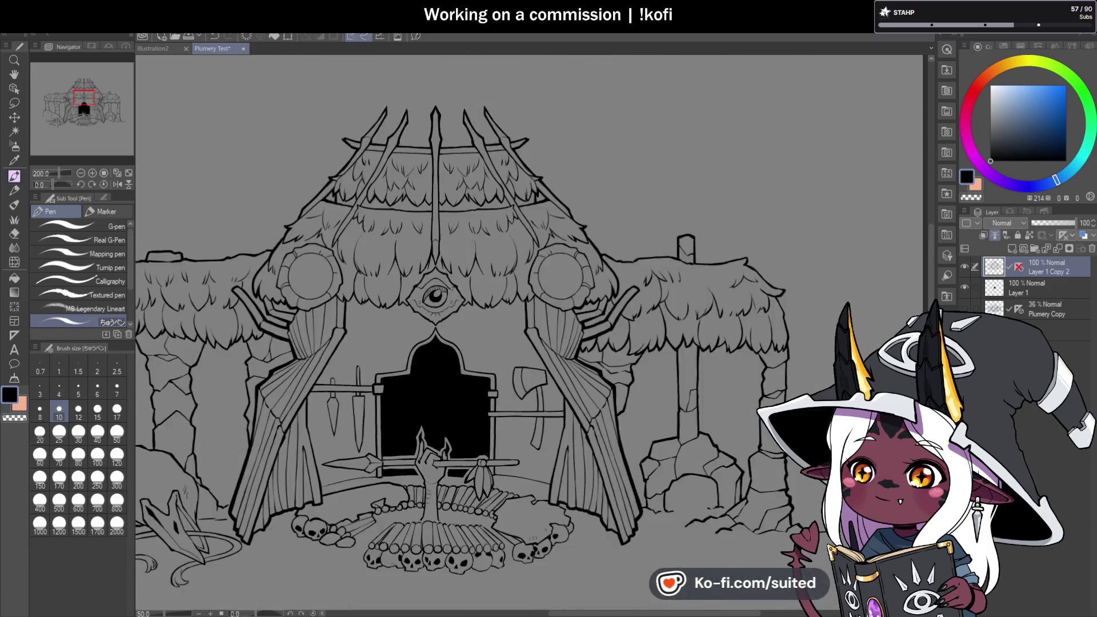
{"action": "scroll", "coordinate": [450, 287], "scroll_direction": "up", "scroll_amount": 5}
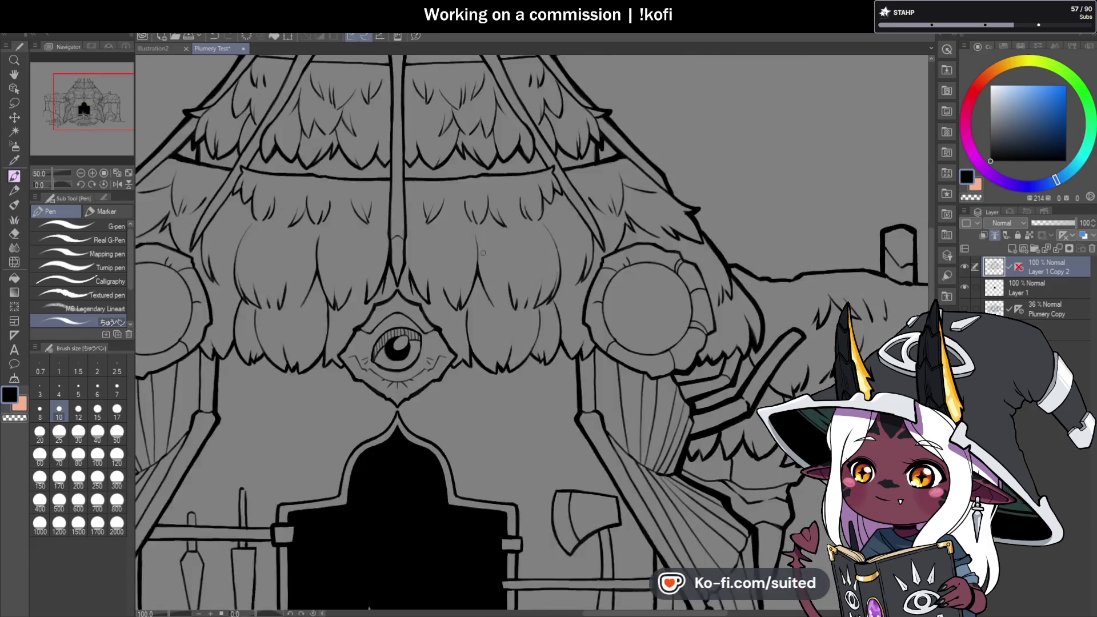
{"action": "left_click_drag", "start_coordinate": [477, 252], "coordinate": [465, 197]}
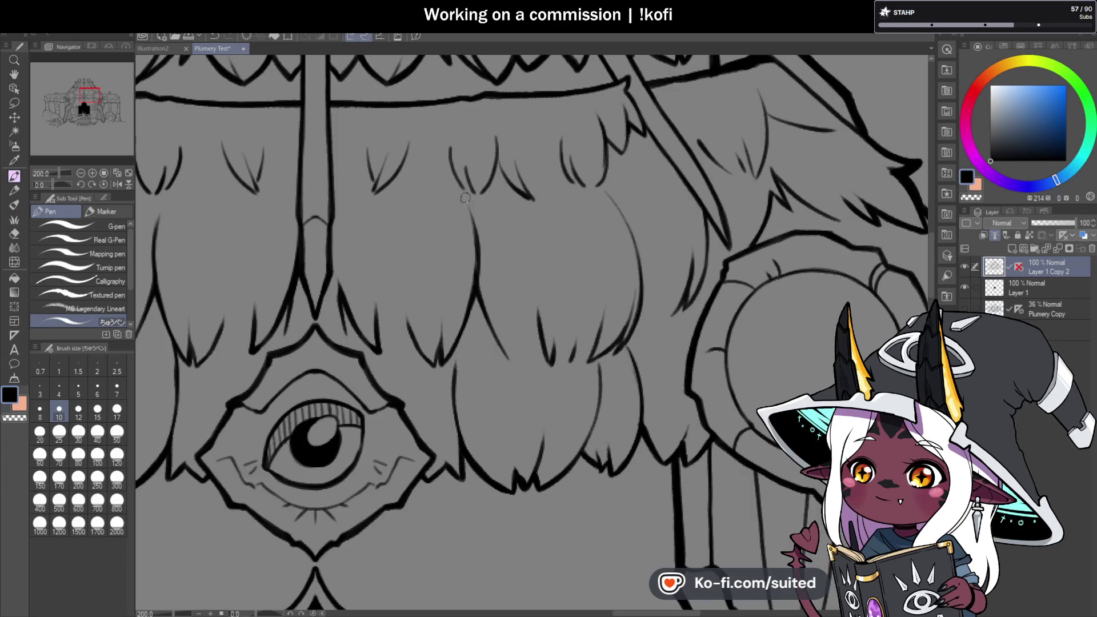
{"action": "key", "text": "ctrl+z"}
{"action": "key", "text": "ctrl+y"}
- Review the thatch texture and save the drawing
{"action": "scroll", "coordinate": [491, 233], "scroll_direction": "down", "scroll_amount": 5}
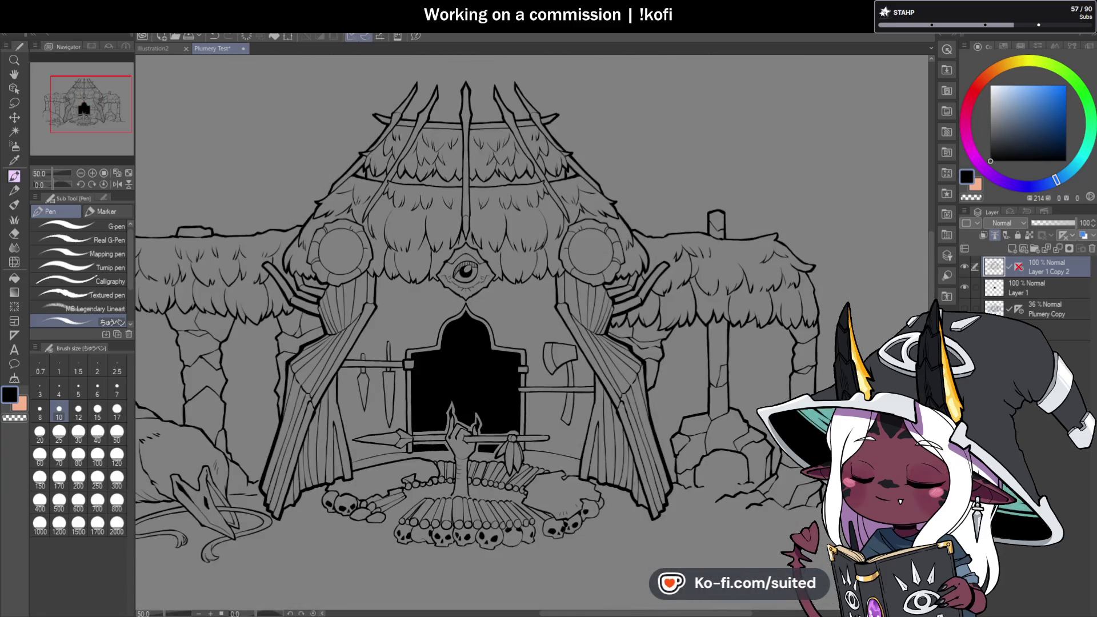
{"action": "scroll", "coordinate": [591, 251], "scroll_direction": "down", "scroll_amount": 1}
{"action": "scroll", "coordinate": [686, 280], "scroll_direction": "up", "scroll_amount": 2}
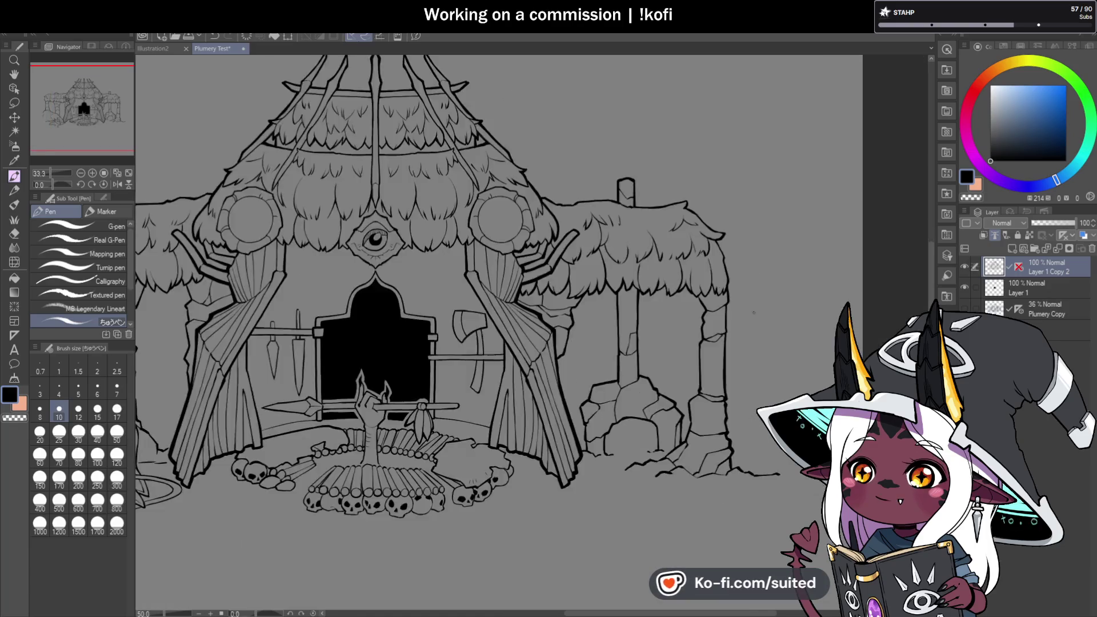
{"action": "scroll", "coordinate": [685, 280], "scroll_direction": "up", "scroll_amount": 2}
{"action": "scroll", "coordinate": [686, 280], "scroll_direction": "up", "scroll_amount": 1}
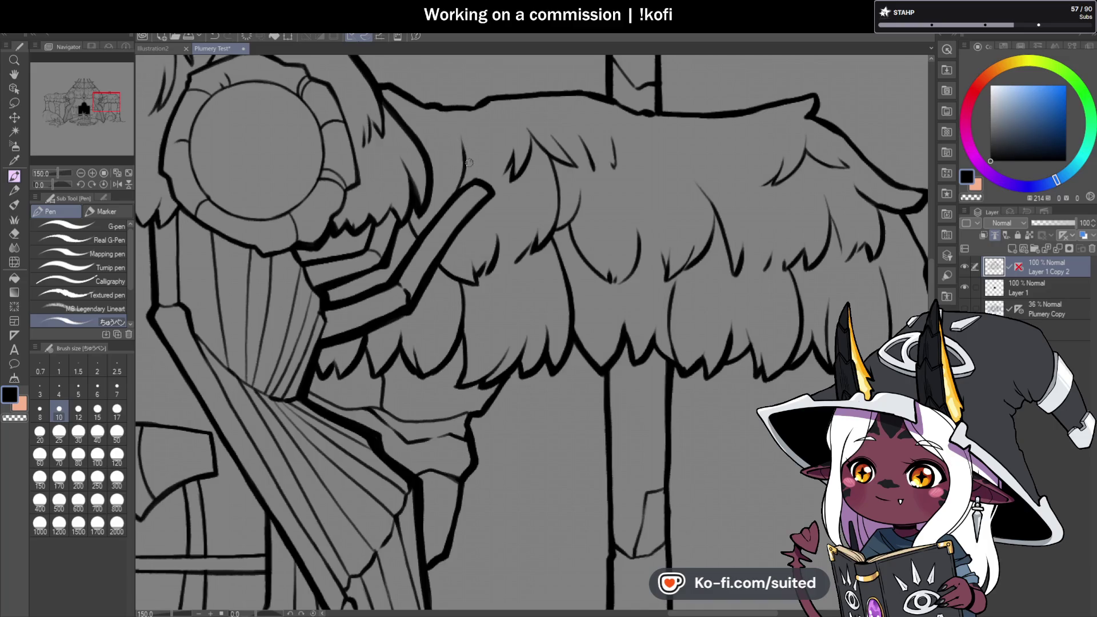
{"action": "scroll", "coordinate": [460, 185], "scroll_direction": "down", "scroll_amount": 2}
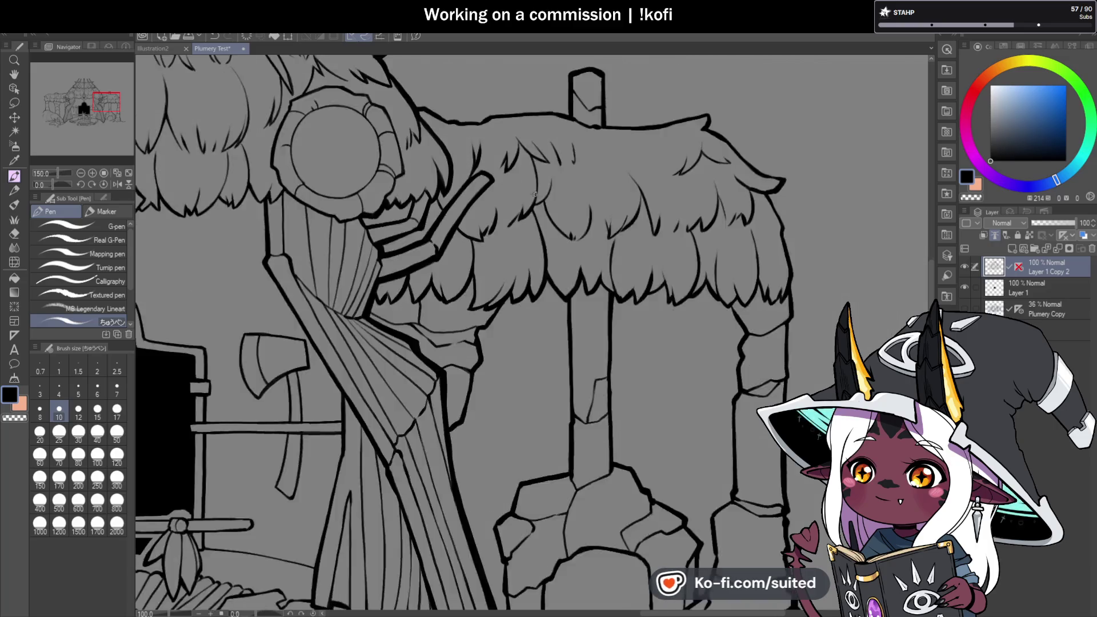
{"action": "scroll", "coordinate": [629, 240], "scroll_direction": "down", "scroll_amount": 2}
{"action": "scroll", "coordinate": [705, 275], "scroll_direction": "down", "scroll_amount": 1}
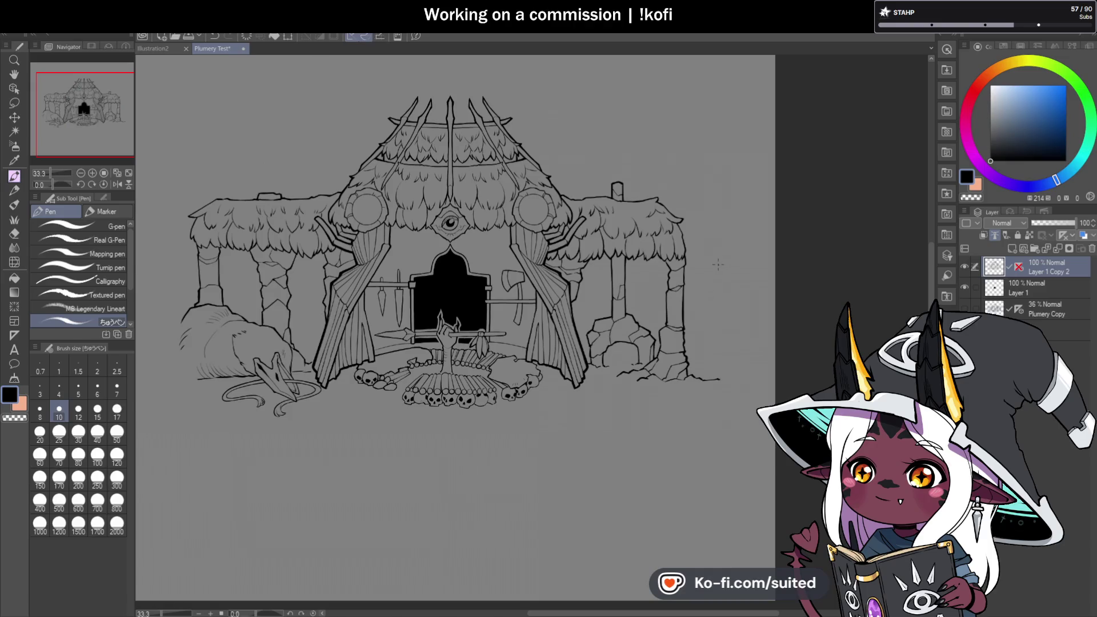
{"action": "scroll", "coordinate": [718, 264], "scroll_direction": "up", "scroll_amount": 2}
{"action": "scroll", "coordinate": [640, 223], "scroll_direction": "up", "scroll_amount": 2}
{"action": "scroll", "coordinate": [577, 175], "scroll_direction": "up", "scroll_amount": 1}
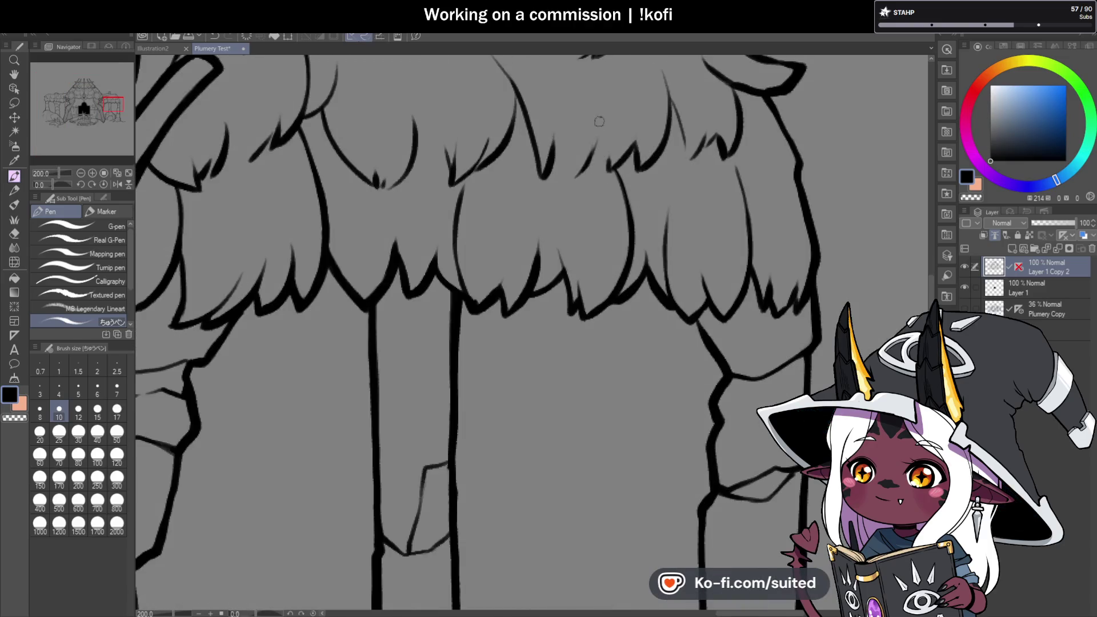
{"action": "scroll", "coordinate": [587, 179], "scroll_direction": "down", "scroll_amount": 2}
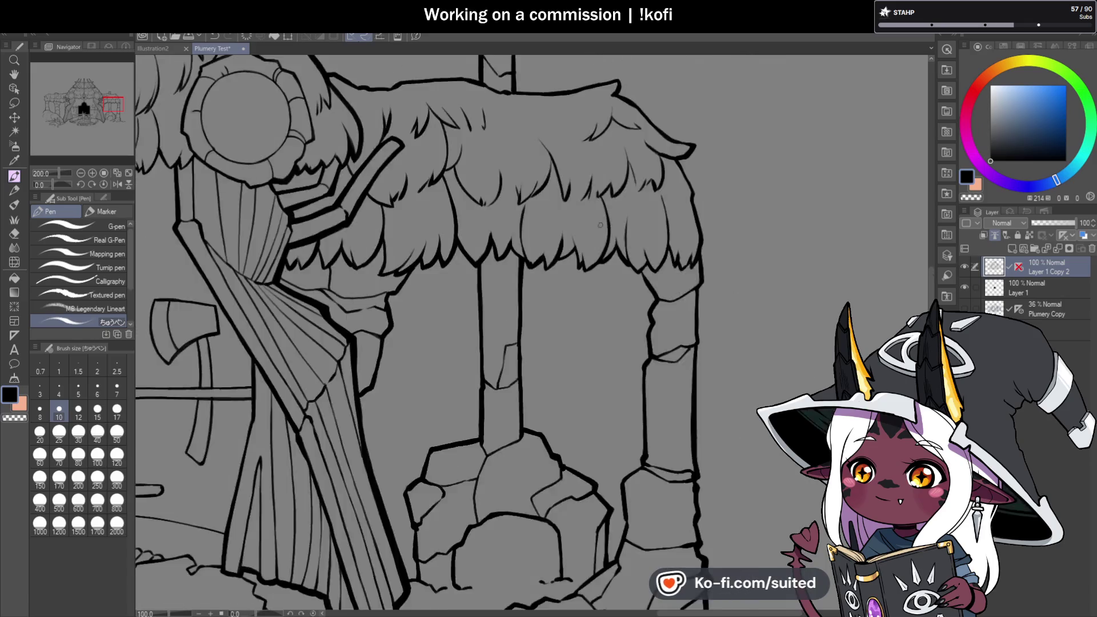
{"action": "scroll", "coordinate": [692, 244], "scroll_direction": "down", "scroll_amount": 2}
{"action": "key", "text": "ctrl+s"}
{"action": "scroll", "coordinate": [692, 246], "scroll_direction": "down", "scroll_amount": 1}
{"action": "scroll", "coordinate": [628, 263], "scroll_direction": "down", "scroll_amount": 1}
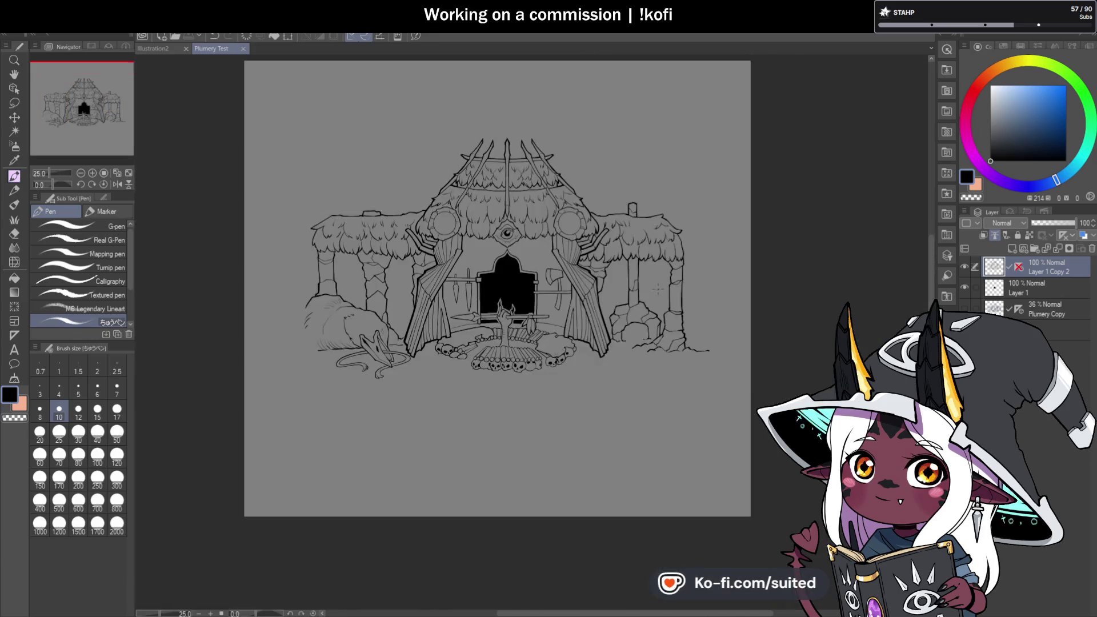
{"action": "scroll", "coordinate": [573, 279], "scroll_direction": "up", "scroll_amount": 1}
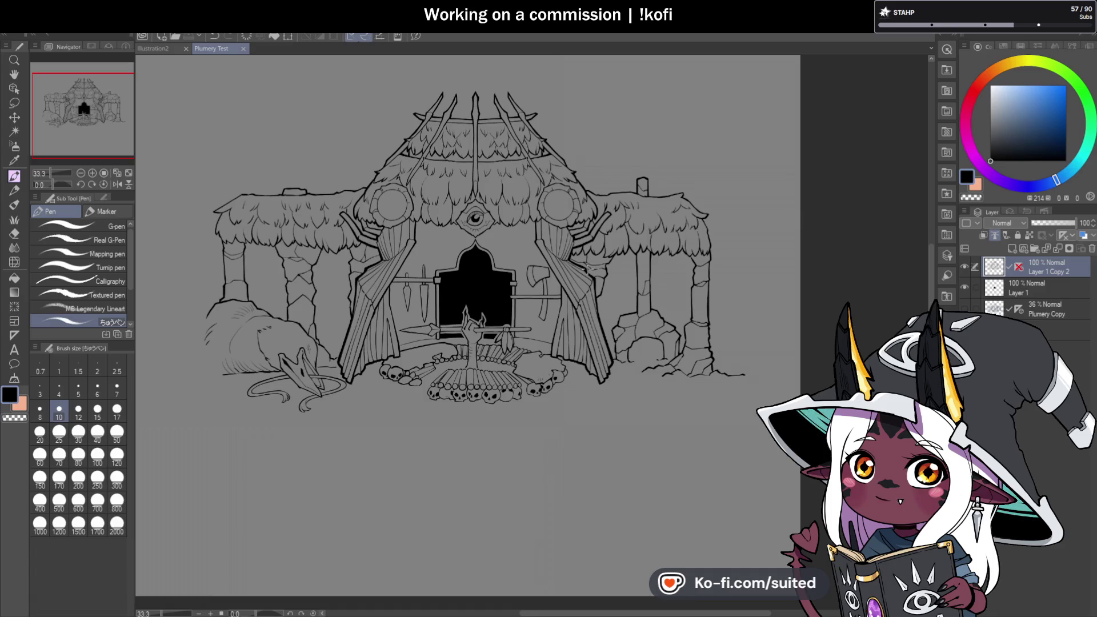
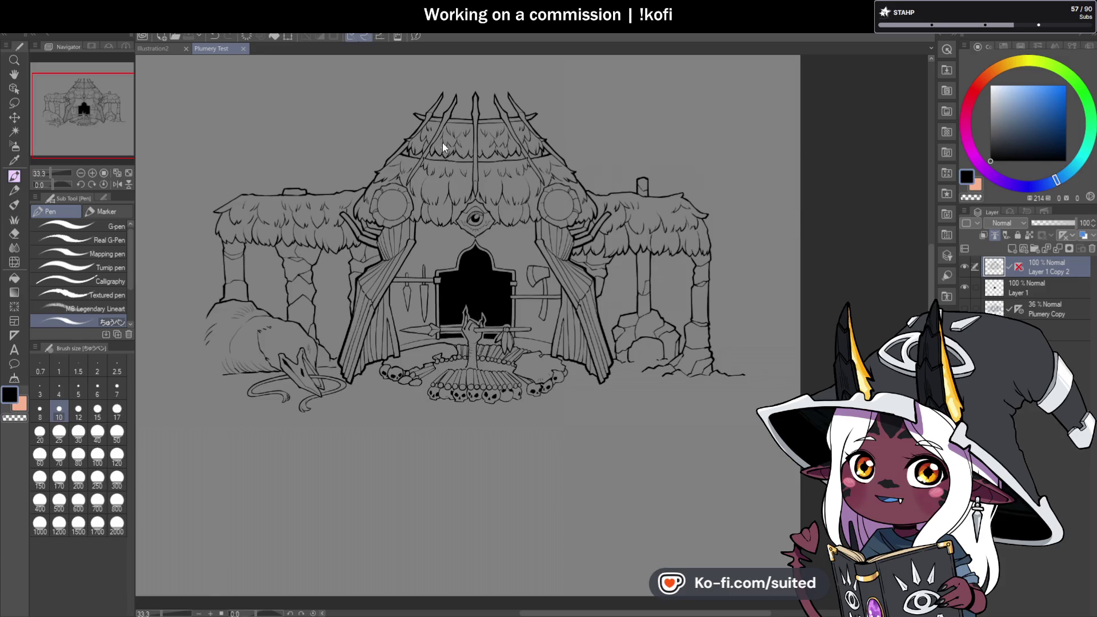
- Create a small new canvas with a black ink dot, select all, and return to Plumery Test
{"action": "key", "text": "ctrl+n"}
{"action": "key", "text": "Return"}
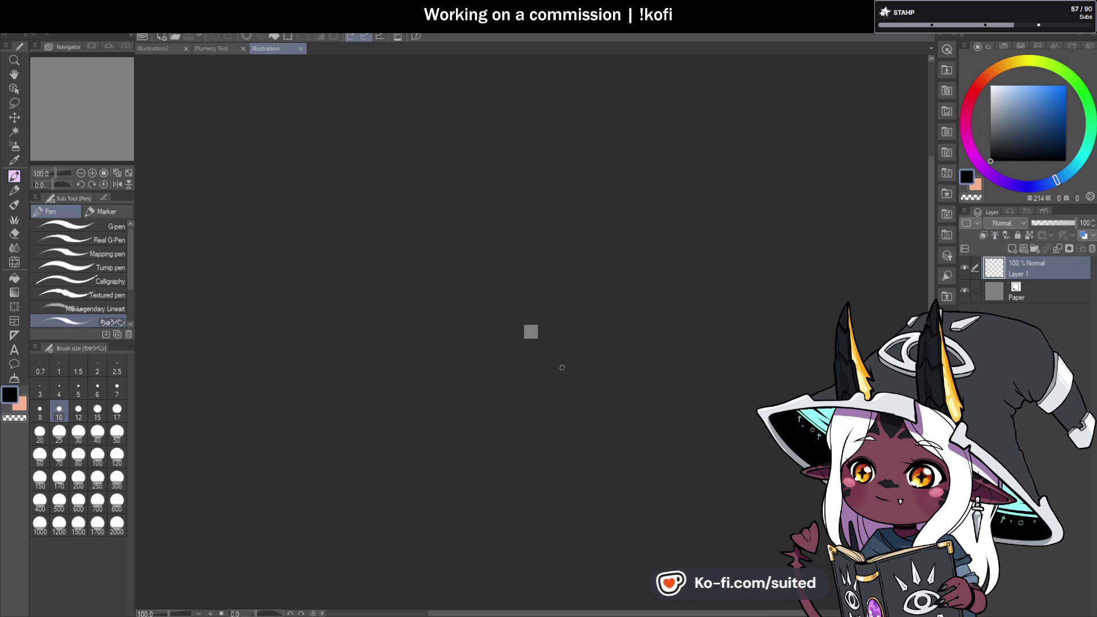
{"action": "left_click", "coordinate": [531, 332]}
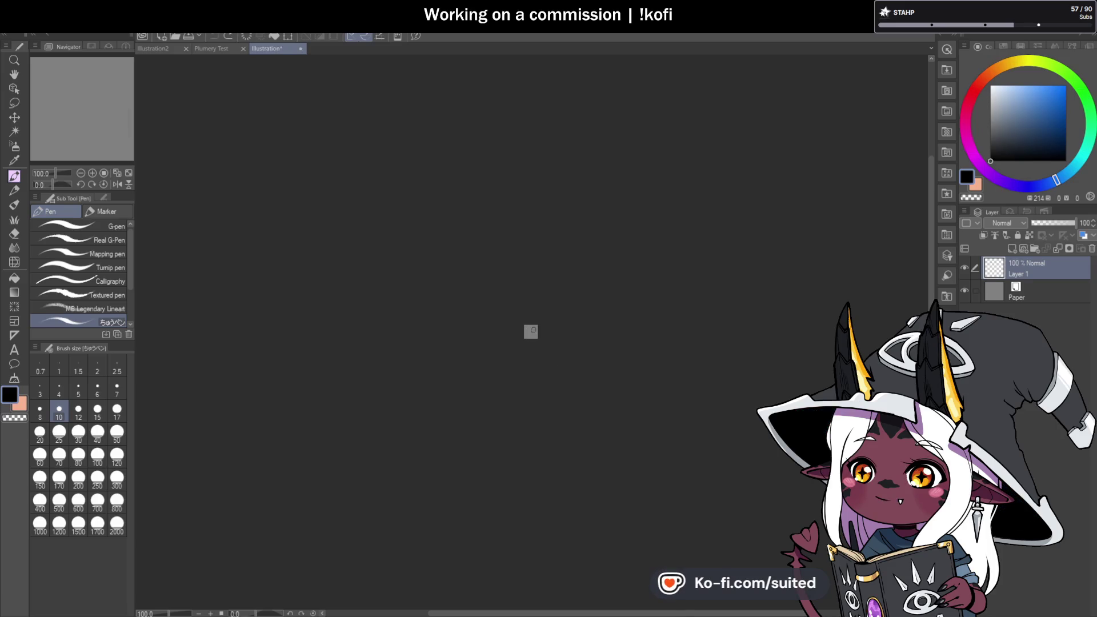
{"action": "left_click", "coordinate": [531, 332]}
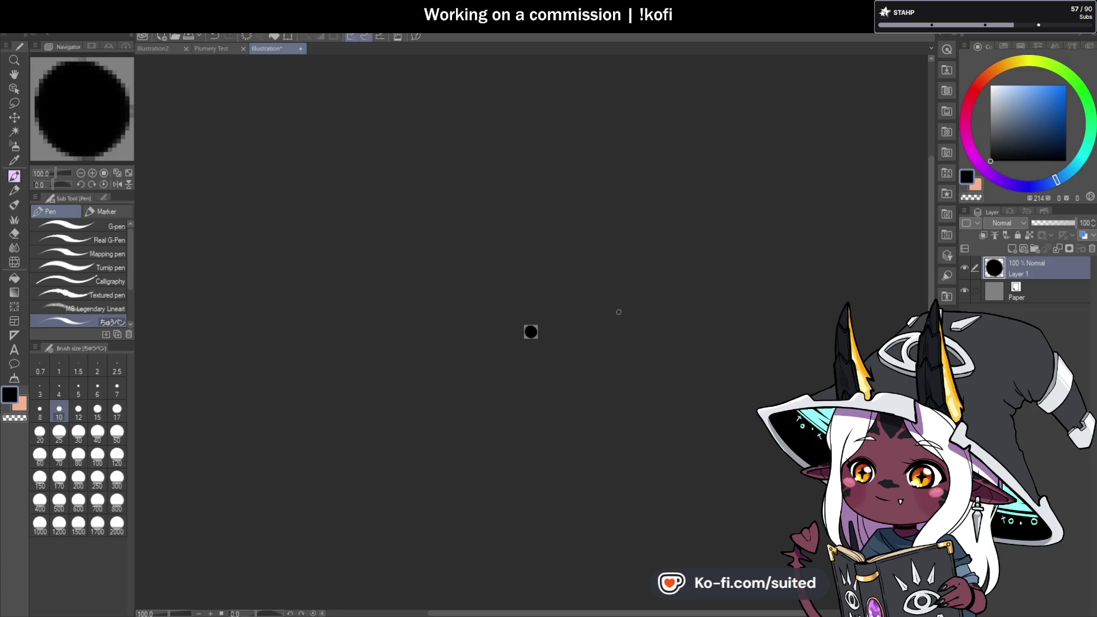
{"action": "key", "text": "ctrl+a"}
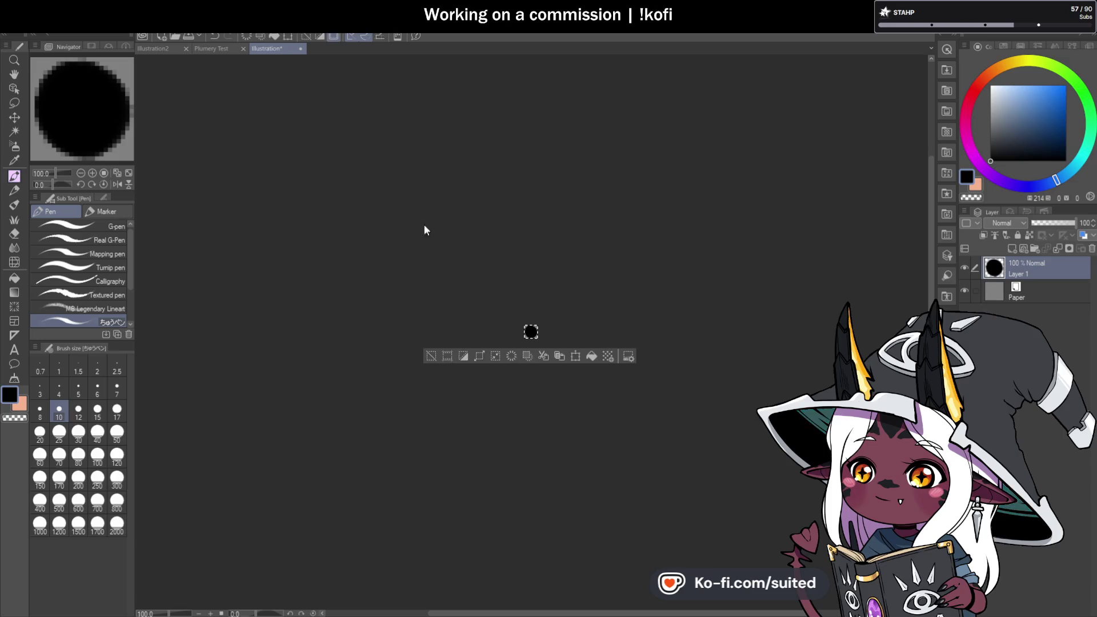
{"action": "left_click", "coordinate": [213, 49]}
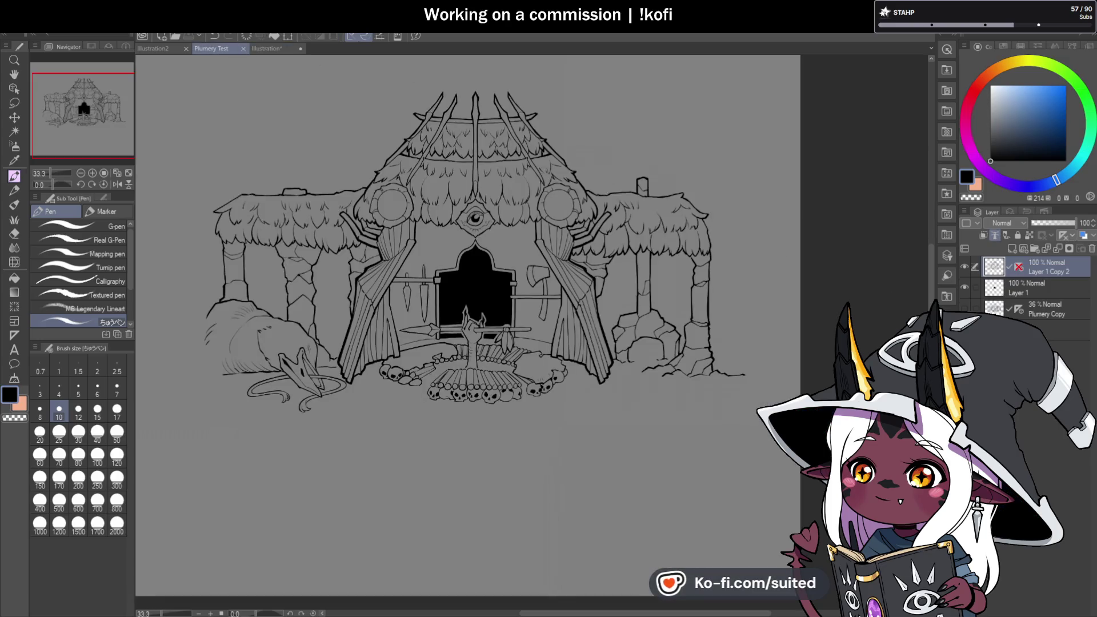
- Paste the dot into the hut drawing as Layer 1 Copy, shrunk near the top-left
{"action": "key", "text": "ctrl+v"}
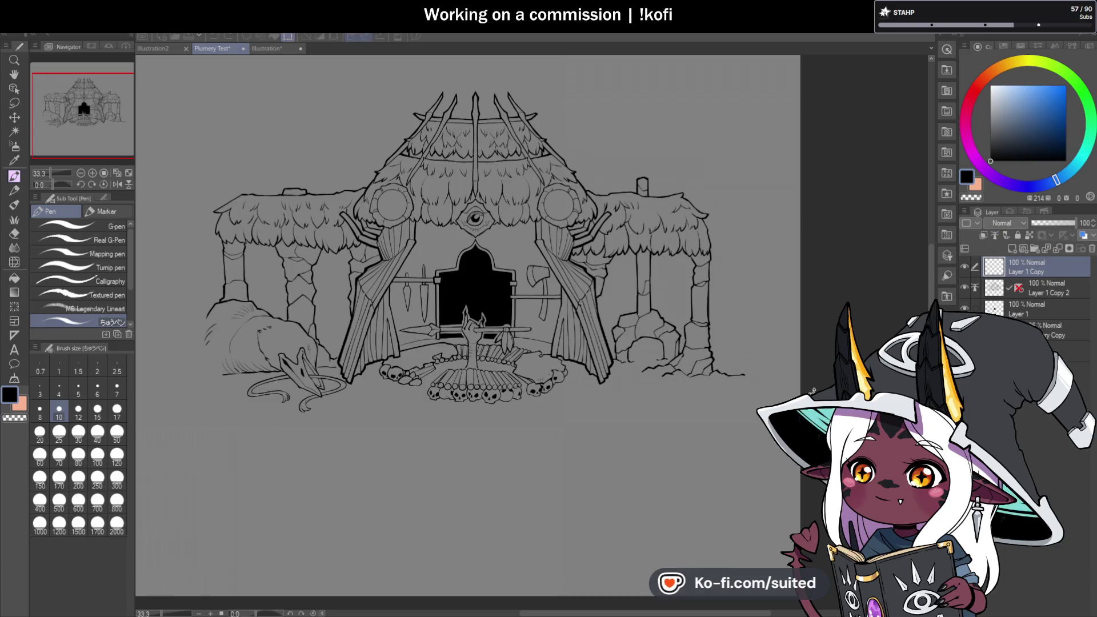
{"action": "key", "text": "ctrl+t"}
{"action": "scroll", "coordinate": [320, 174], "scroll_direction": "down", "scroll_amount": 2}
{"action": "scroll", "coordinate": [319, 174], "scroll_direction": "up", "scroll_amount": 2}
{"action": "scroll", "coordinate": [319, 174], "scroll_direction": "down", "scroll_amount": 1}
{"action": "scroll", "coordinate": [269, 109], "scroll_direction": "down", "scroll_amount": 2}
{"action": "scroll", "coordinate": [269, 100], "scroll_direction": "up", "scroll_amount": 2}
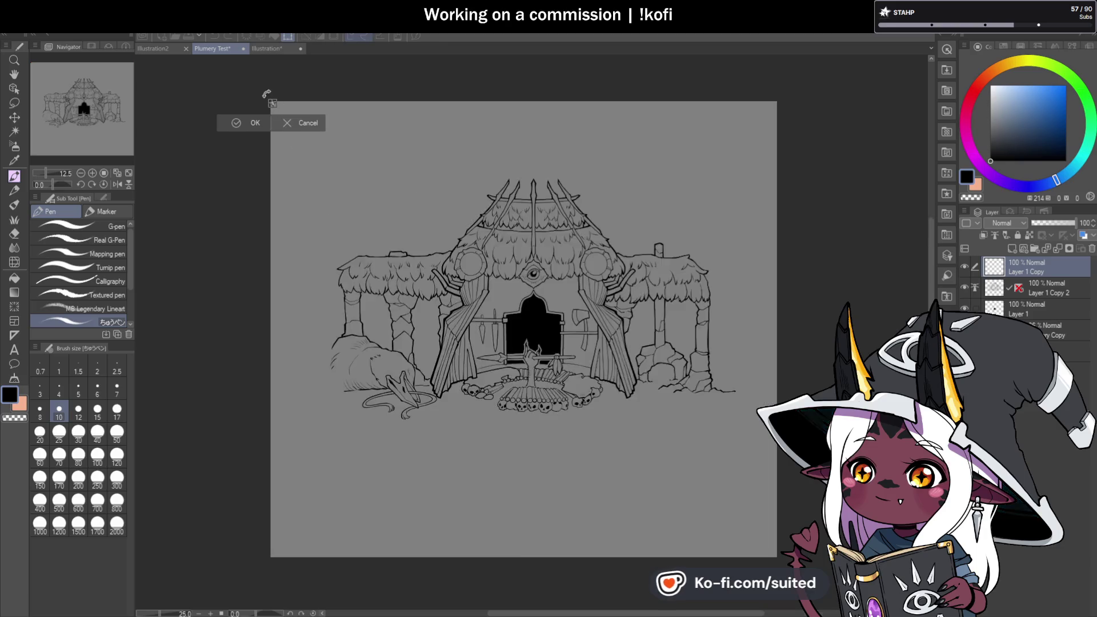
{"action": "scroll", "coordinate": [269, 97], "scroll_direction": "up", "scroll_amount": 2}
{"action": "scroll", "coordinate": [271, 102], "scroll_direction": "up", "scroll_amount": 3}
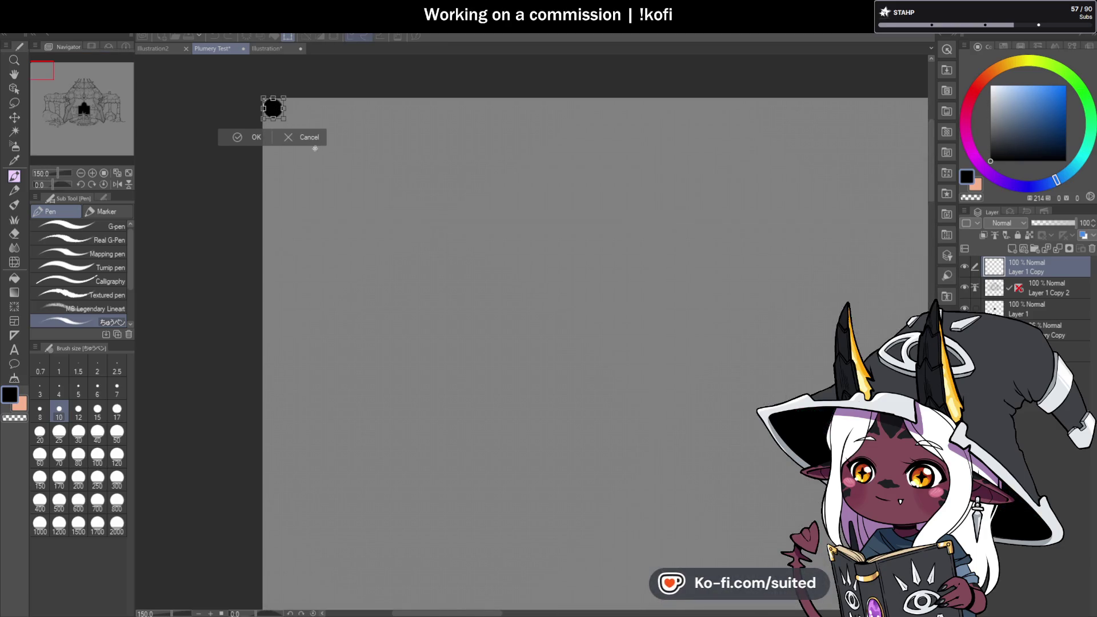
{"action": "left_click_drag", "start_coordinate": [277, 112], "coordinate": [285, 118]}
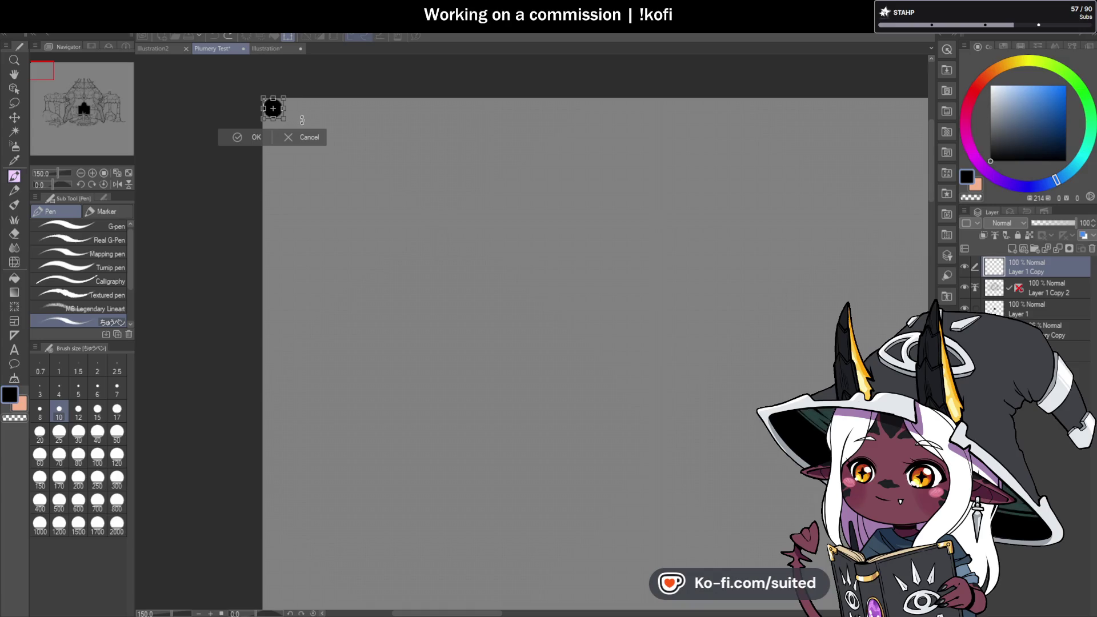
{"action": "scroll", "coordinate": [273, 109], "scroll_direction": "up", "scroll_amount": 3}
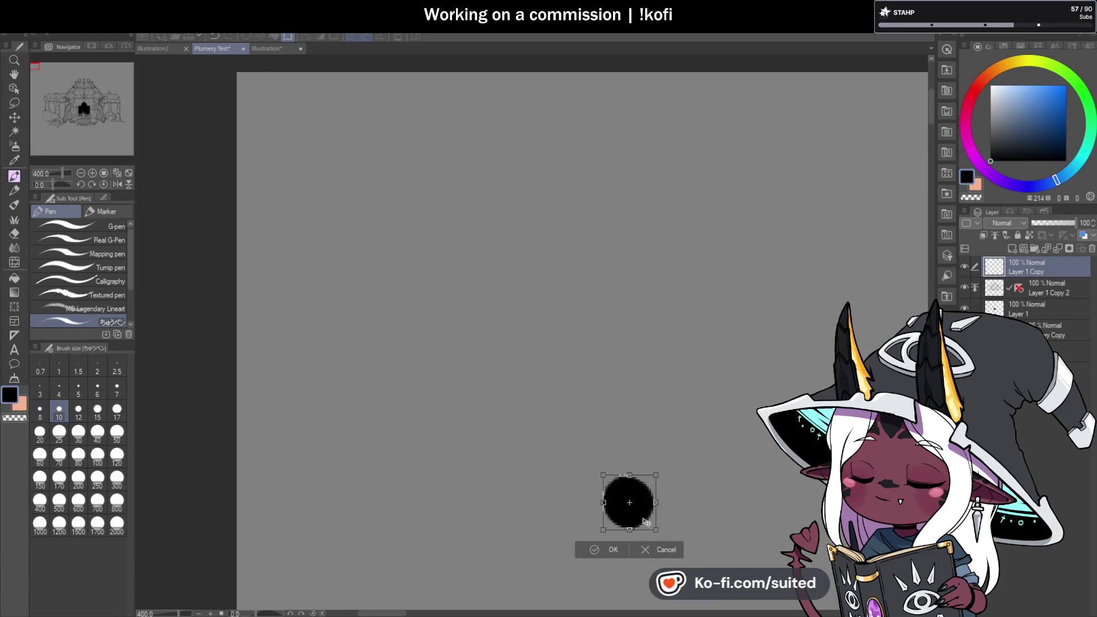
{"action": "scroll", "coordinate": [312, 133], "scroll_direction": "down", "scroll_amount": 3}
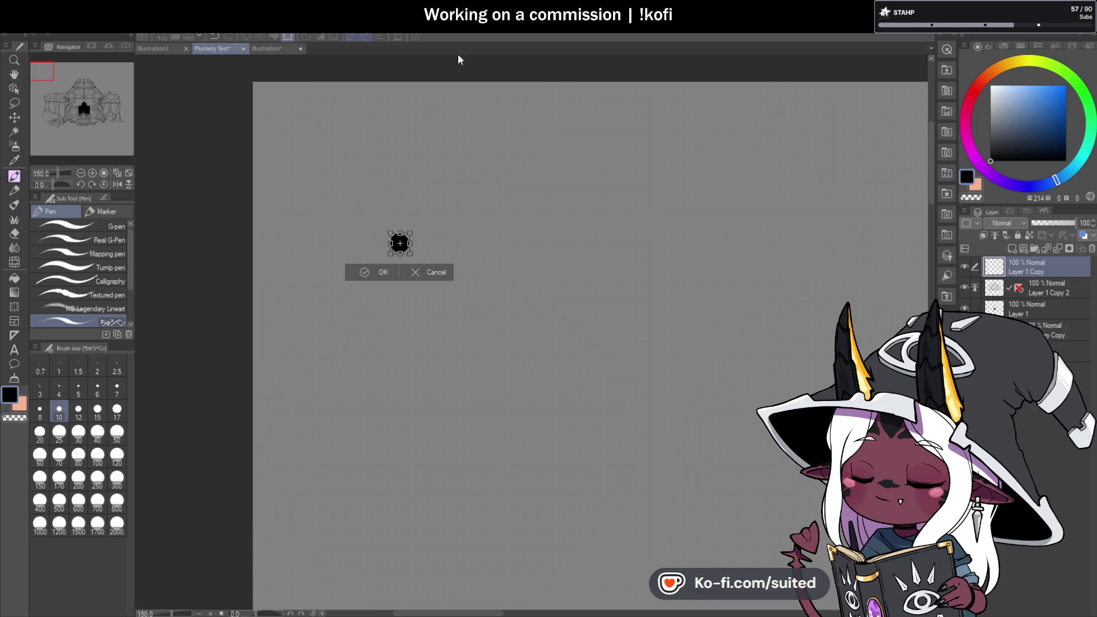
{"action": "key", "text": "Return"}
{"action": "left_click", "coordinate": [14, 117]}
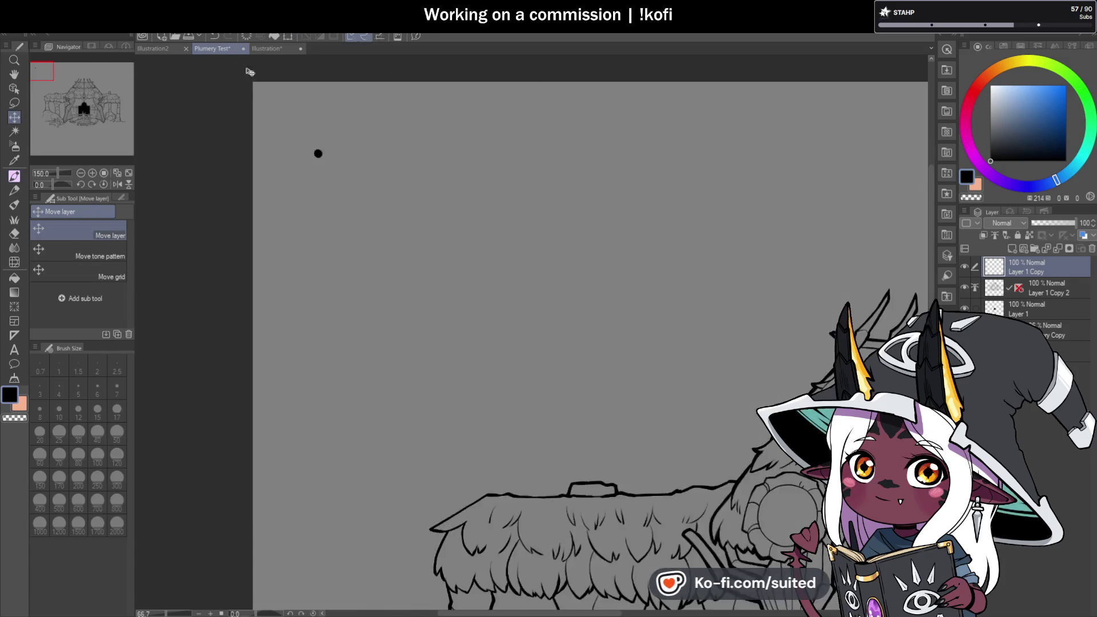
- Move the dot across the drawing onto a roof pole tip, then delete its layer
{"action": "scroll", "coordinate": [320, 142], "scroll_direction": "down", "scroll_amount": 2}
{"action": "scroll", "coordinate": [352, 298], "scroll_direction": "down", "scroll_amount": 1}
{"action": "scroll", "coordinate": [353, 298], "scroll_direction": "up", "scroll_amount": 1}
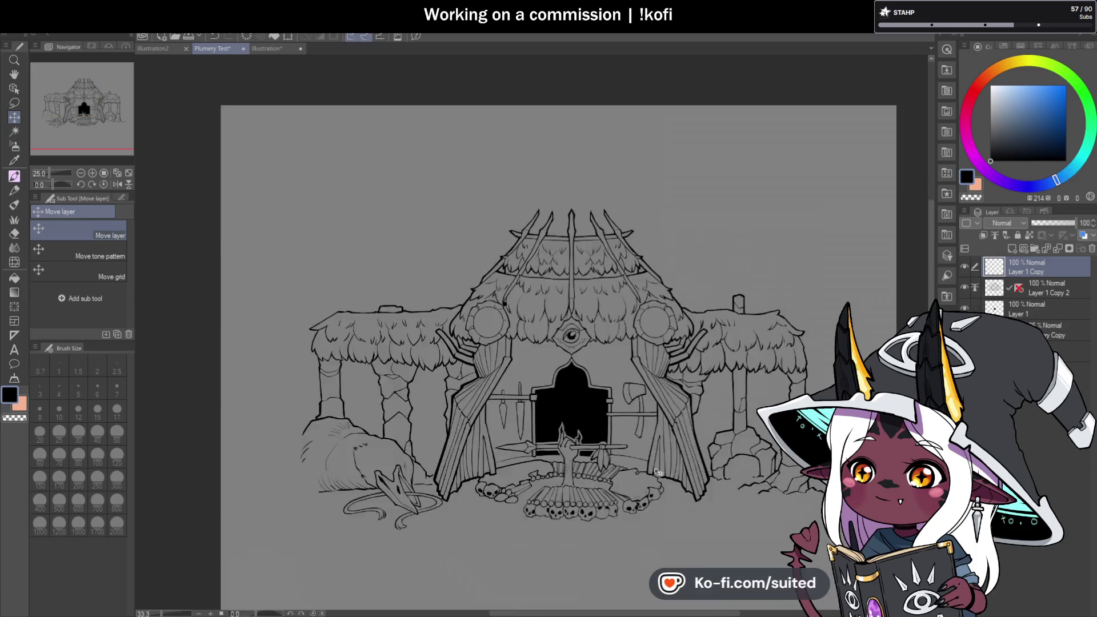
{"action": "scroll", "coordinate": [593, 323], "scroll_direction": "up", "scroll_amount": 1}
{"action": "mouse_move", "coordinate": [630, 395]}
{"action": "left_mouse_down"}
{"action": "mouse_move", "coordinate": [620, 410]}
{"action": "mouse_move", "coordinate": [601, 380]}
{"action": "mouse_move", "coordinate": [589, 397]}
{"action": "left_mouse_up"}
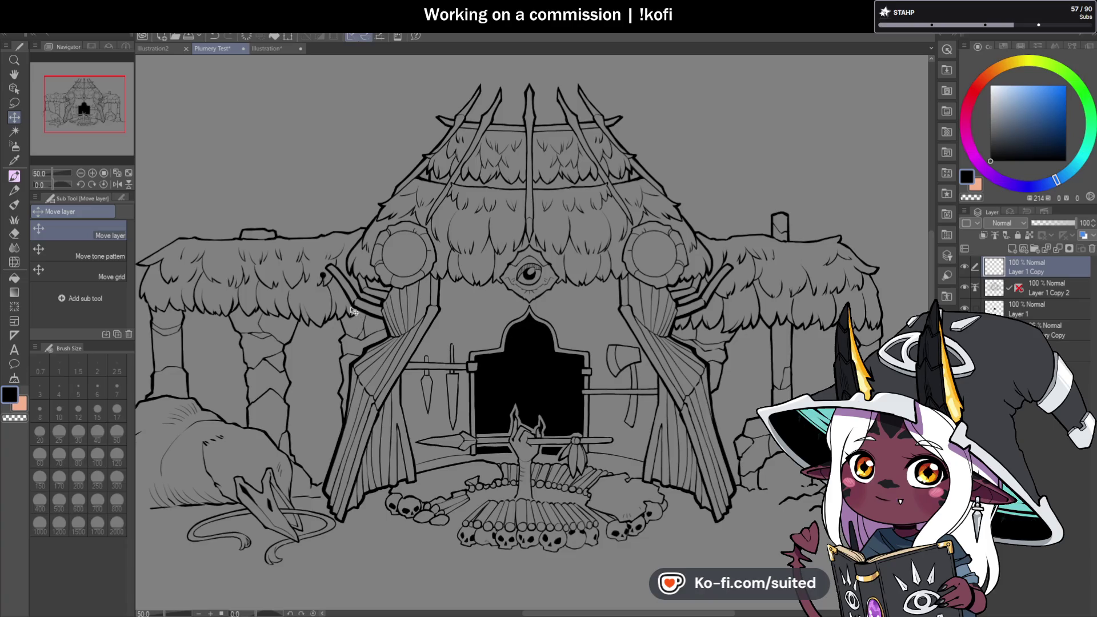
{"action": "mouse_move", "coordinate": [347, 319]}
{"action": "left_mouse_down"}
{"action": "mouse_move", "coordinate": [306, 320]}
{"action": "mouse_move", "coordinate": [474, 154]}
{"action": "left_mouse_up"}
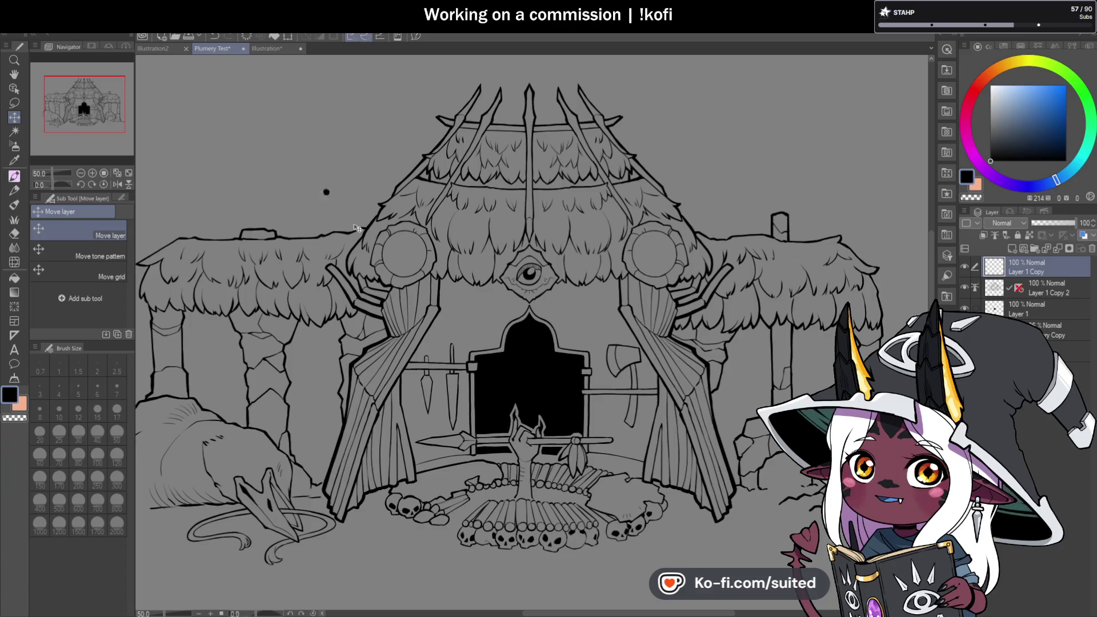
{"action": "left_click_drag", "start_coordinate": [480, 163], "coordinate": [503, 143]}
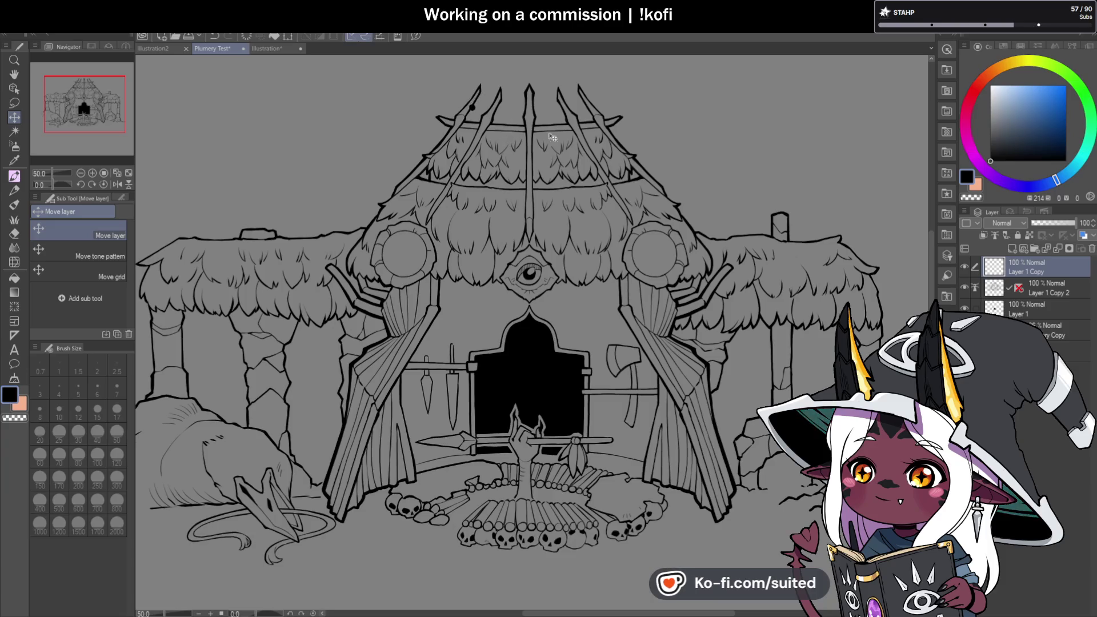
{"action": "key", "text": "Delete"}
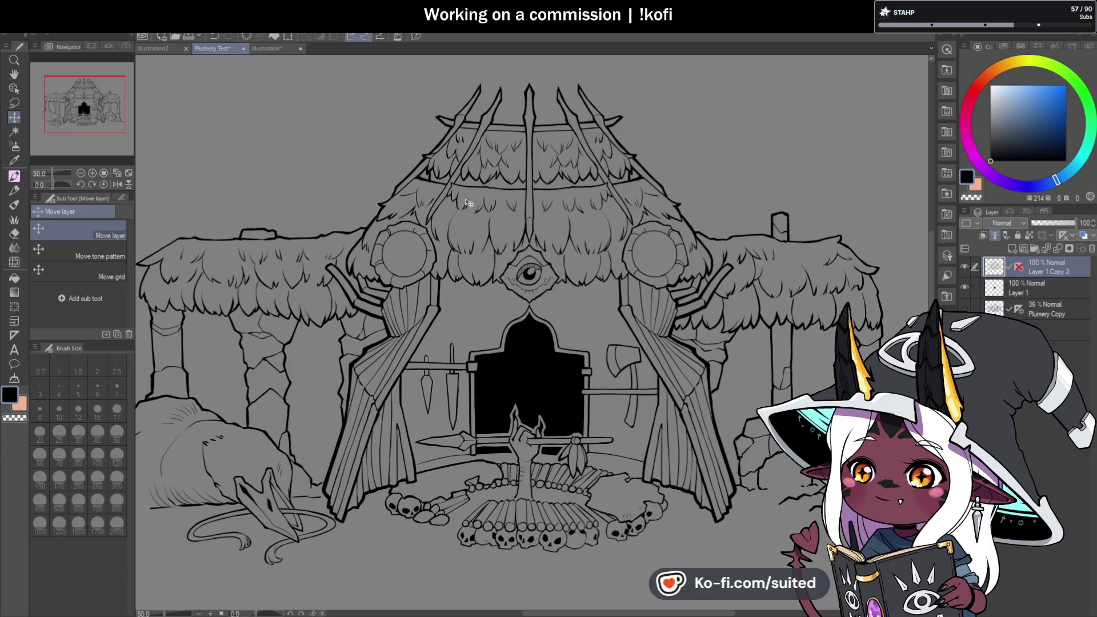
{"action": "scroll", "coordinate": [464, 205], "scroll_direction": "down", "scroll_amount": 2}
- With the G-pen, retrace the left pillar's outline and thicken the thatch edge above it
{"action": "scroll", "coordinate": [358, 264], "scroll_direction": "up", "scroll_amount": 2}
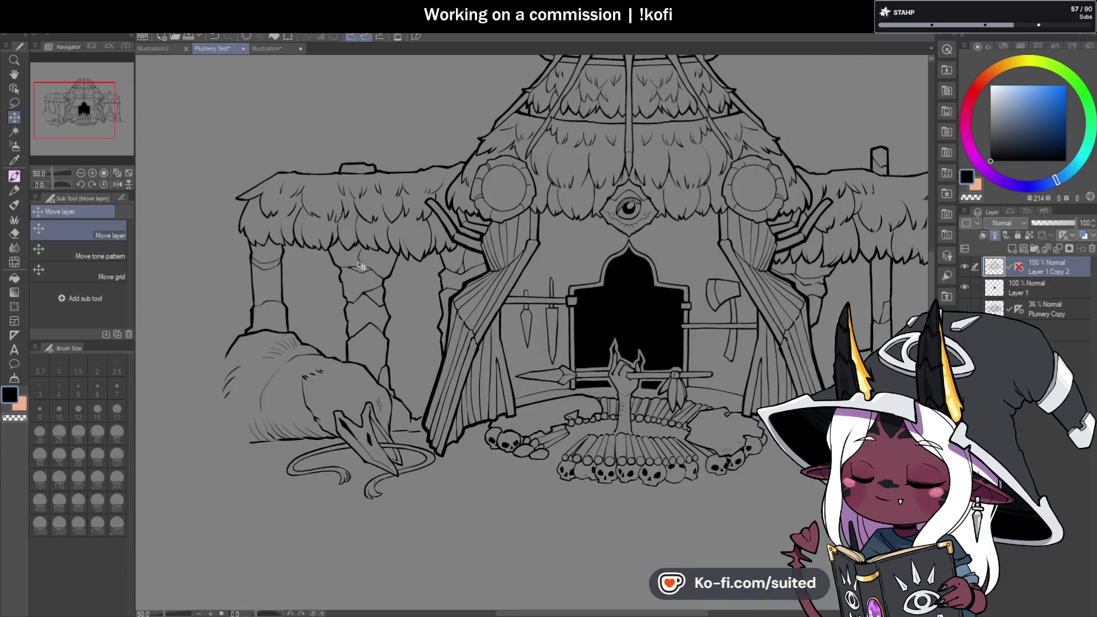
{"action": "key", "text": "p"}
{"action": "scroll", "coordinate": [259, 190], "scroll_direction": "up", "scroll_amount": 1}
{"action": "scroll", "coordinate": [259, 191], "scroll_direction": "up", "scroll_amount": 2}
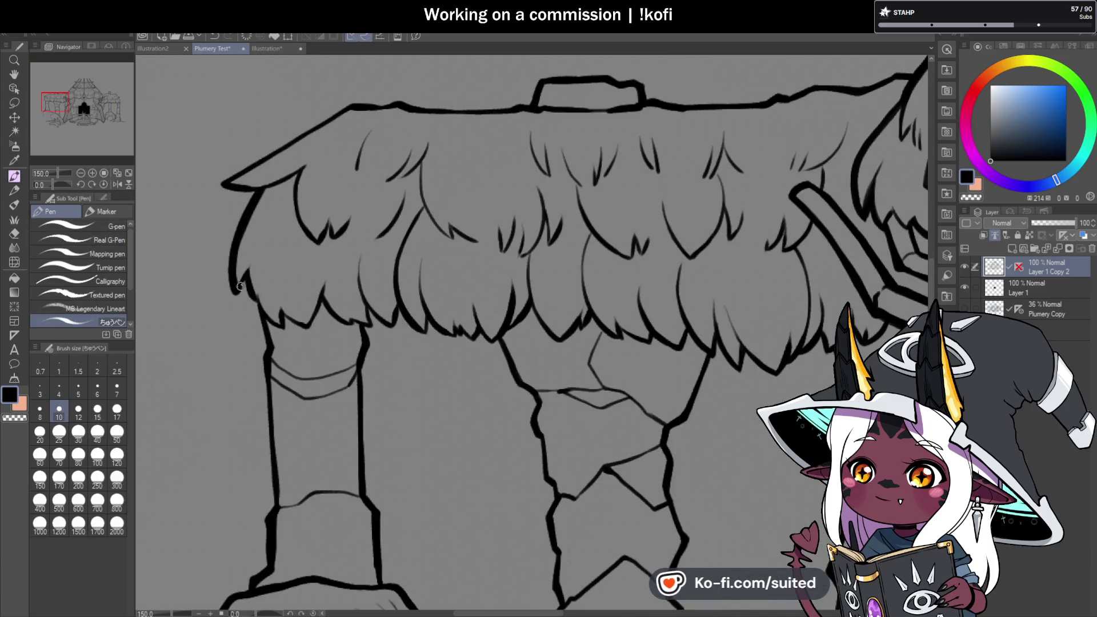
{"action": "scroll", "coordinate": [261, 323], "scroll_direction": "down", "scroll_amount": 2}
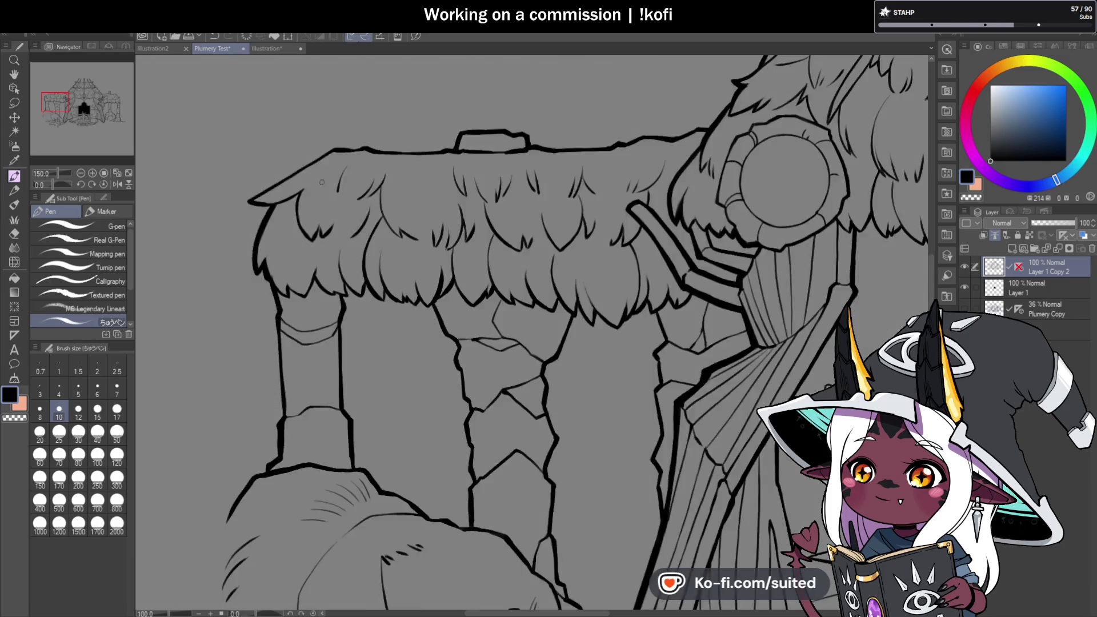
{"action": "scroll", "coordinate": [293, 213], "scroll_direction": "up", "scroll_amount": 2}
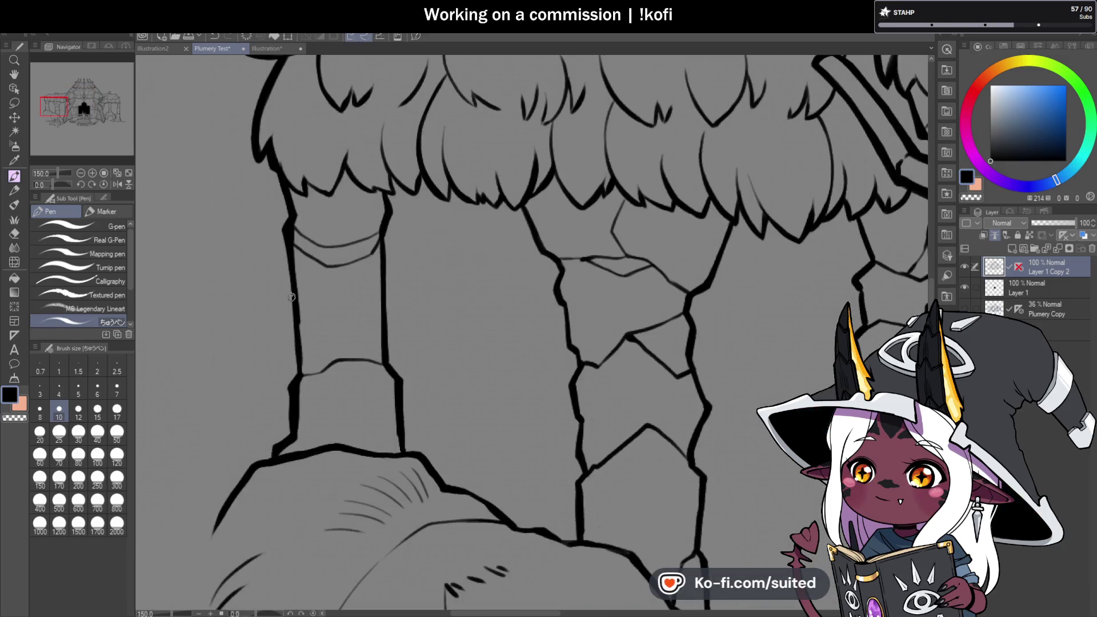
{"action": "left_click_drag", "start_coordinate": [294, 304], "coordinate": [296, 223]}
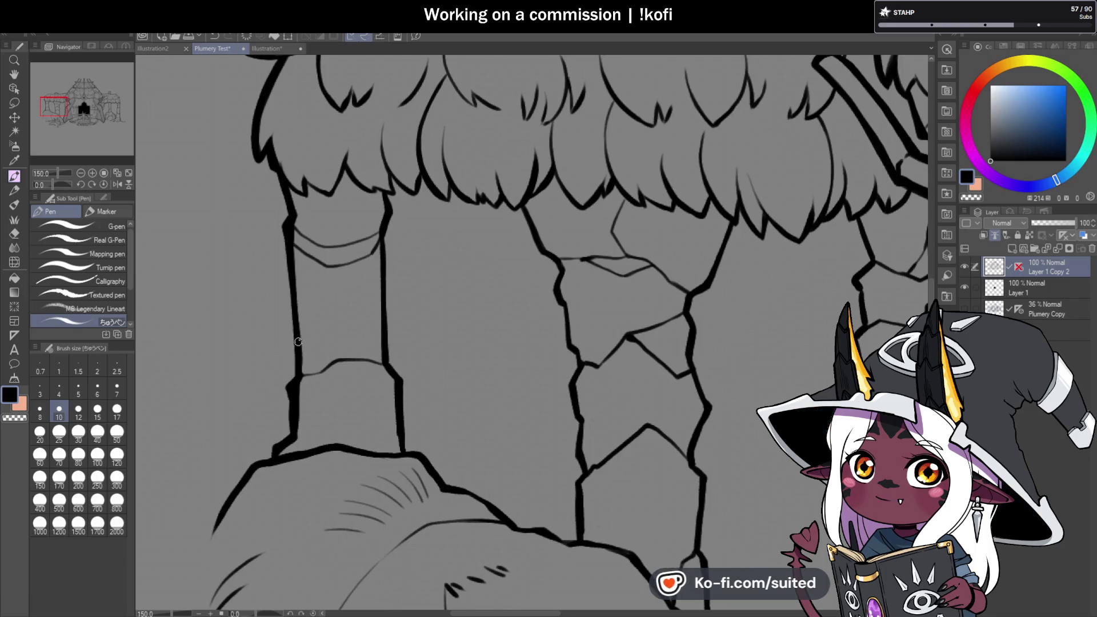
{"action": "scroll", "coordinate": [296, 416], "scroll_direction": "down", "scroll_amount": 2}
{"action": "scroll", "coordinate": [297, 416], "scroll_direction": "up", "scroll_amount": 1}
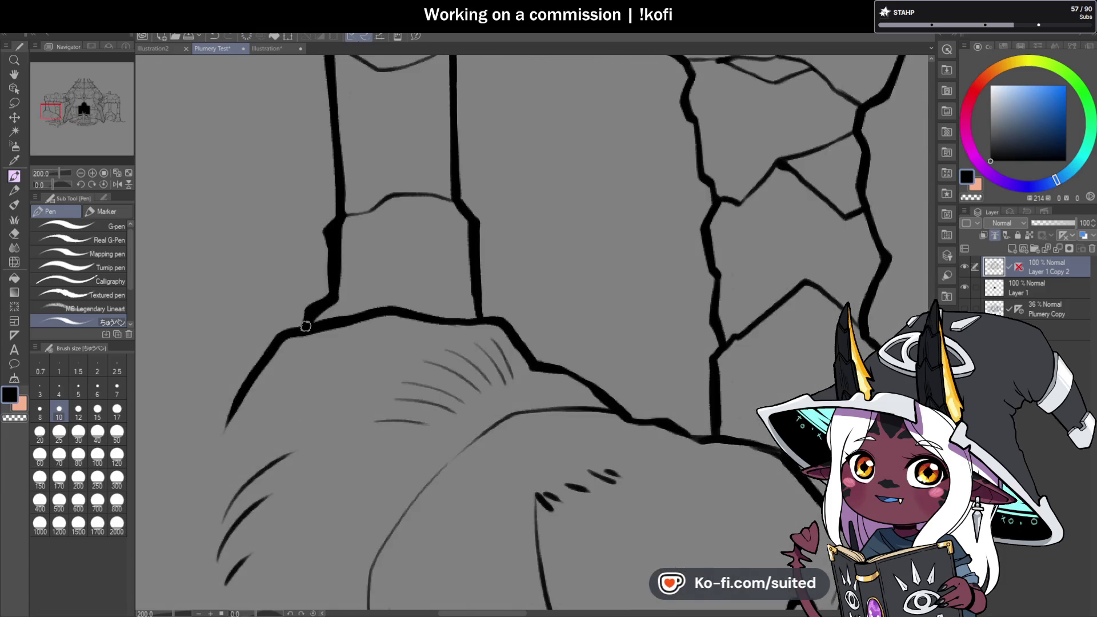
{"action": "scroll", "coordinate": [257, 371], "scroll_direction": "down", "scroll_amount": 1}
{"action": "scroll", "coordinate": [231, 400], "scroll_direction": "down", "scroll_amount": 1}
{"action": "scroll", "coordinate": [337, 171], "scroll_direction": "up", "scroll_amount": 2}
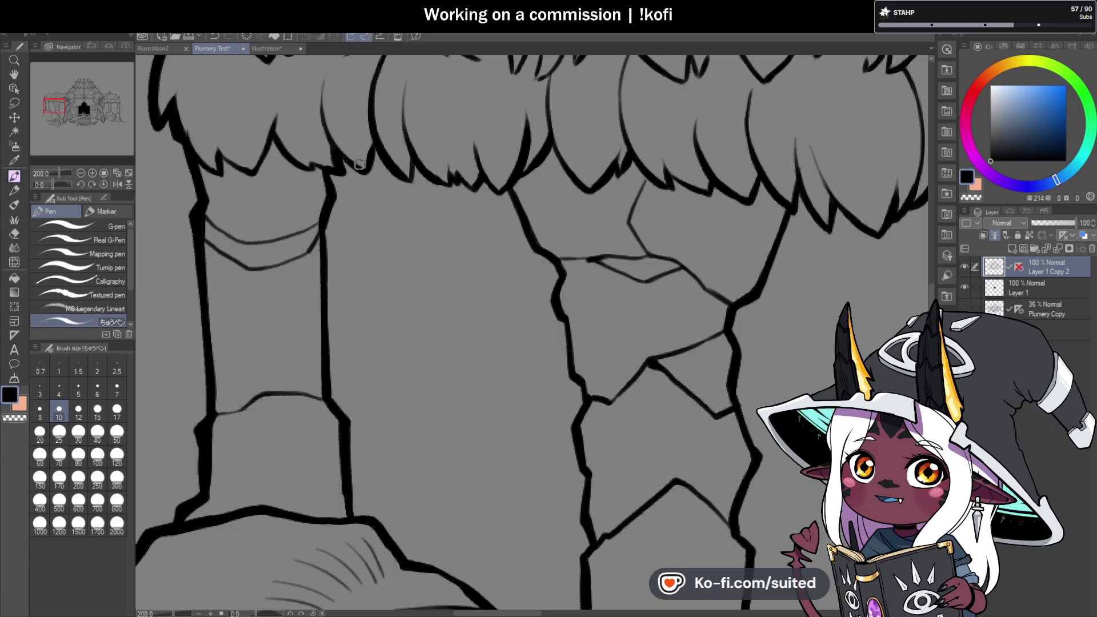
{"action": "scroll", "coordinate": [359, 164], "scroll_direction": "up", "scroll_amount": 2}
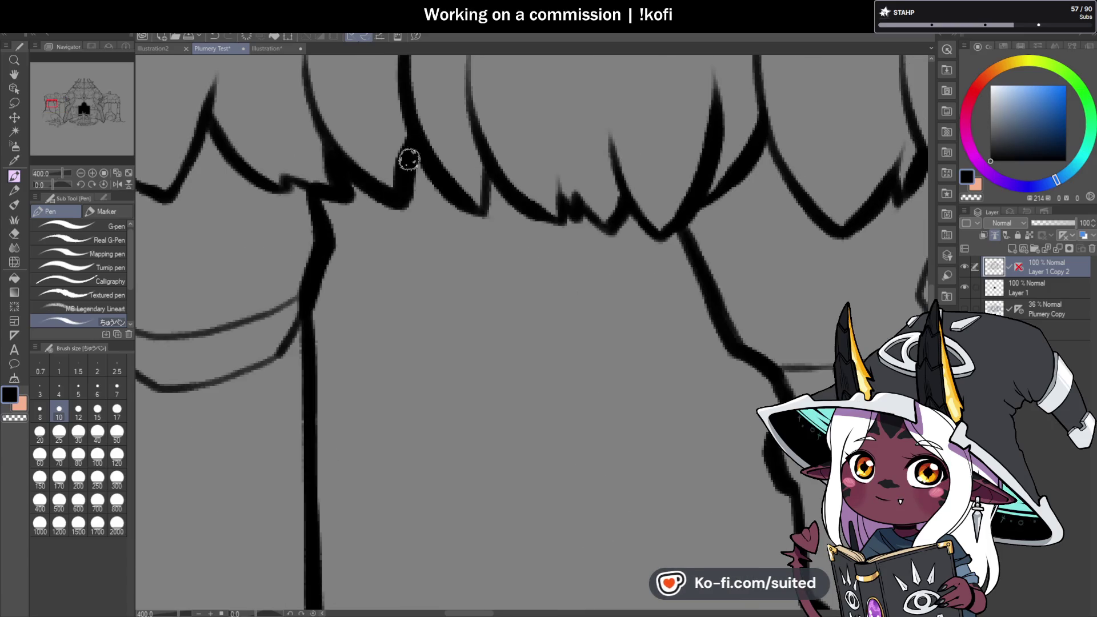
{"action": "mouse_move", "coordinate": [409, 160]}
{"action": "left_mouse_down"}
{"action": "mouse_move", "coordinate": [489, 227]}
{"action": "mouse_move", "coordinate": [491, 170]}
{"action": "left_mouse_up"}
- Thicken the pillar's roof junction, right contour, base line and the line meeting the rock
{"action": "scroll", "coordinate": [303, 237], "scroll_direction": "down", "scroll_amount": 2}
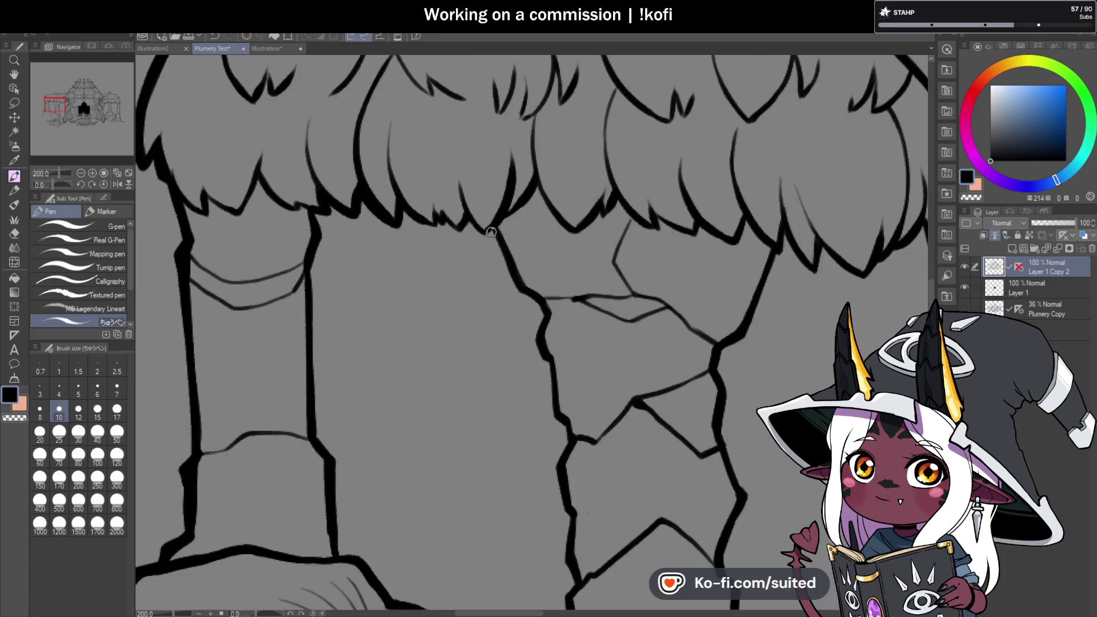
{"action": "scroll", "coordinate": [490, 231], "scroll_direction": "up", "scroll_amount": 1}
{"action": "mouse_move", "coordinate": [319, 189]}
{"action": "left_mouse_down"}
{"action": "mouse_move", "coordinate": [326, 240]}
{"action": "mouse_move", "coordinate": [308, 311]}
{"action": "left_mouse_up"}
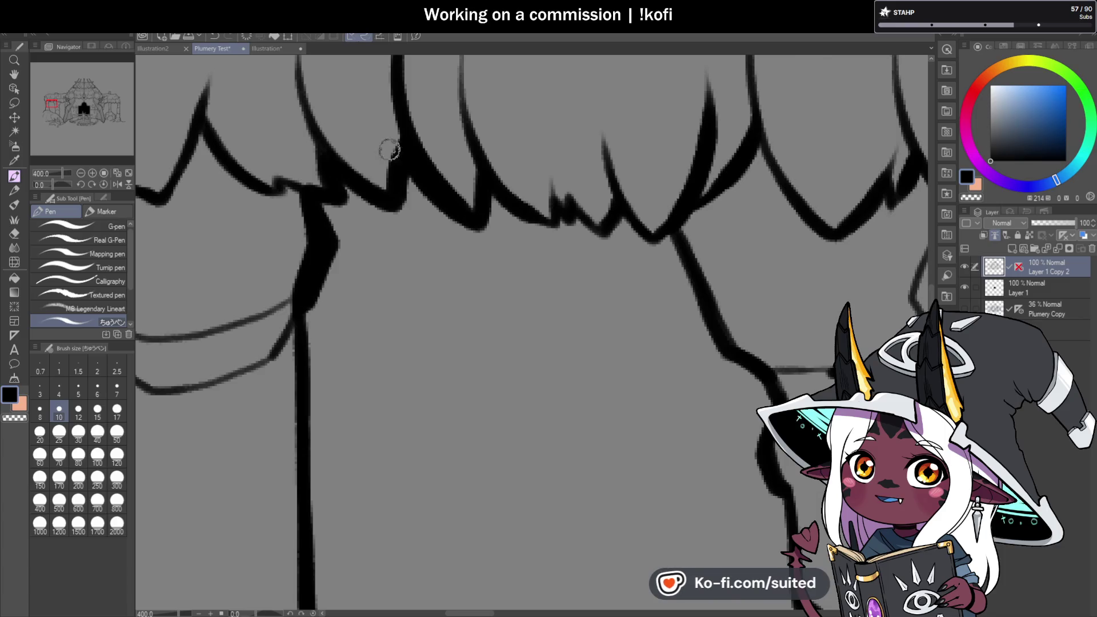
{"action": "scroll", "coordinate": [383, 247], "scroll_direction": "down", "scroll_amount": 2}
{"action": "left_click_drag", "start_coordinate": [370, 163], "coordinate": [377, 325]}
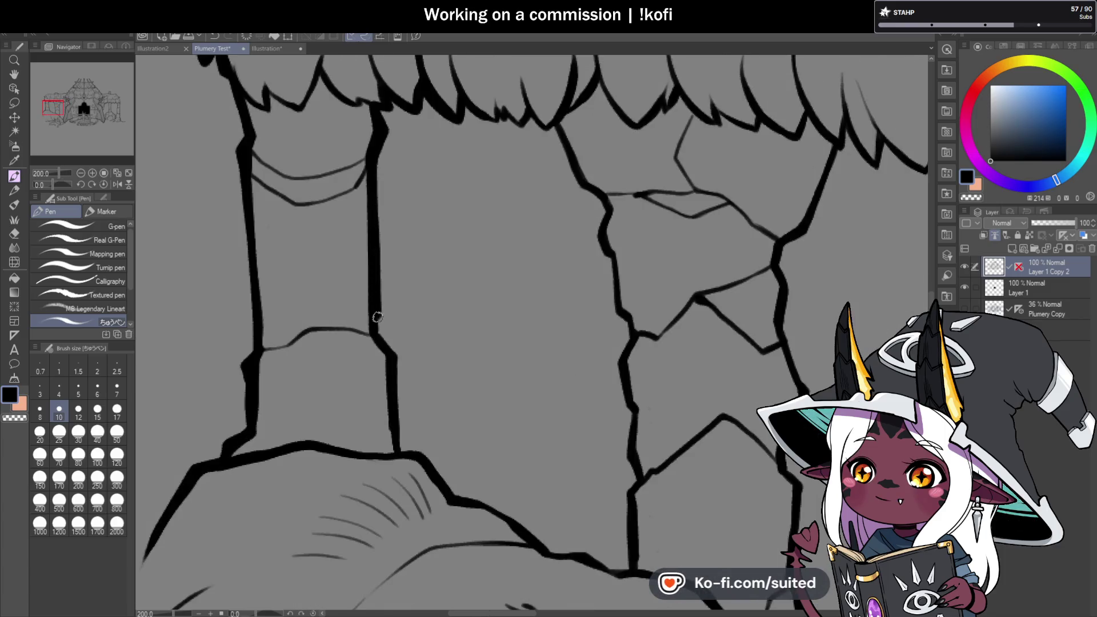
{"action": "scroll", "coordinate": [376, 274], "scroll_direction": "up", "scroll_amount": 1}
{"action": "scroll", "coordinate": [376, 274], "scroll_direction": "up", "scroll_amount": 2}
{"action": "mouse_move", "coordinate": [320, 220]}
{"action": "left_mouse_down"}
{"action": "mouse_move", "coordinate": [355, 248]}
{"action": "mouse_move", "coordinate": [377, 454]}
{"action": "left_mouse_up"}
{"action": "scroll", "coordinate": [375, 252], "scroll_direction": "down", "scroll_amount": 3}
{"action": "scroll", "coordinate": [370, 326], "scroll_direction": "up", "scroll_amount": 3}
{"action": "mouse_move", "coordinate": [234, 262]}
{"action": "left_mouse_down"}
{"action": "mouse_move", "coordinate": [284, 274]}
{"action": "mouse_move", "coordinate": [362, 362]}
{"action": "mouse_move", "coordinate": [445, 392]}
{"action": "mouse_move", "coordinate": [528, 460]}
{"action": "left_mouse_up"}
{"action": "scroll", "coordinate": [490, 247], "scroll_direction": "down", "scroll_amount": 3}
{"action": "scroll", "coordinate": [549, 366], "scroll_direction": "up", "scroll_amount": 3}
{"action": "mouse_move", "coordinate": [473, 240]}
{"action": "left_mouse_down"}
{"action": "mouse_move", "coordinate": [534, 245]}
{"action": "mouse_move", "coordinate": [595, 279]}
{"action": "left_mouse_up"}
- Thicken the vertical crack lines on the stone pillar, extending them up below the roof
{"action": "scroll", "coordinate": [362, 330], "scroll_direction": "down", "scroll_amount": 3}
{"action": "scroll", "coordinate": [496, 233], "scroll_direction": "up", "scroll_amount": 1}
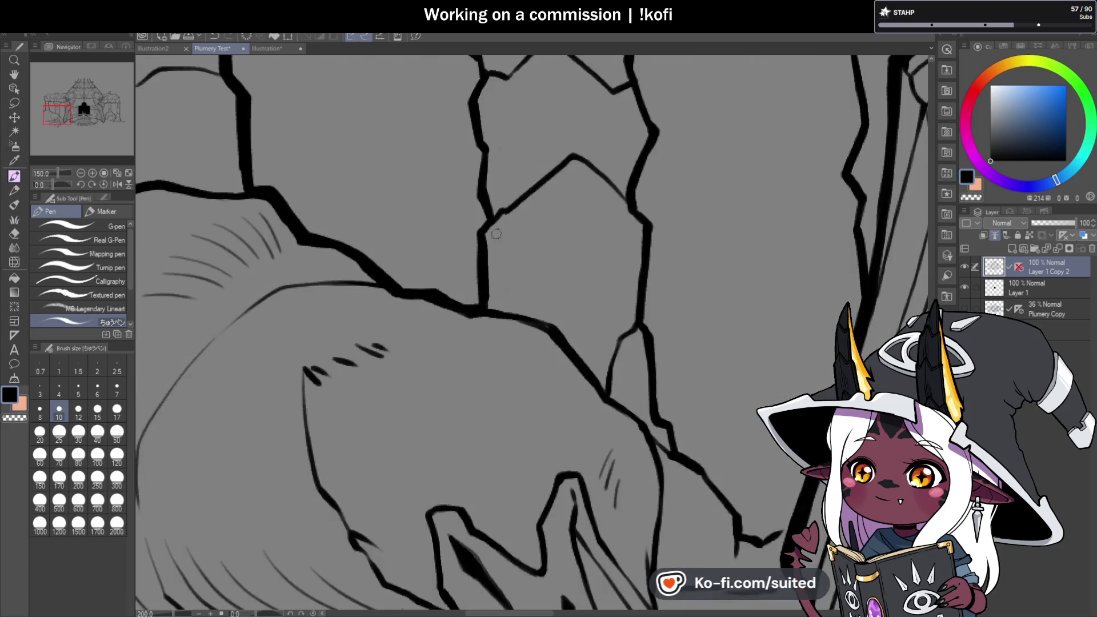
{"action": "left_click_drag", "start_coordinate": [480, 234], "coordinate": [479, 307]}
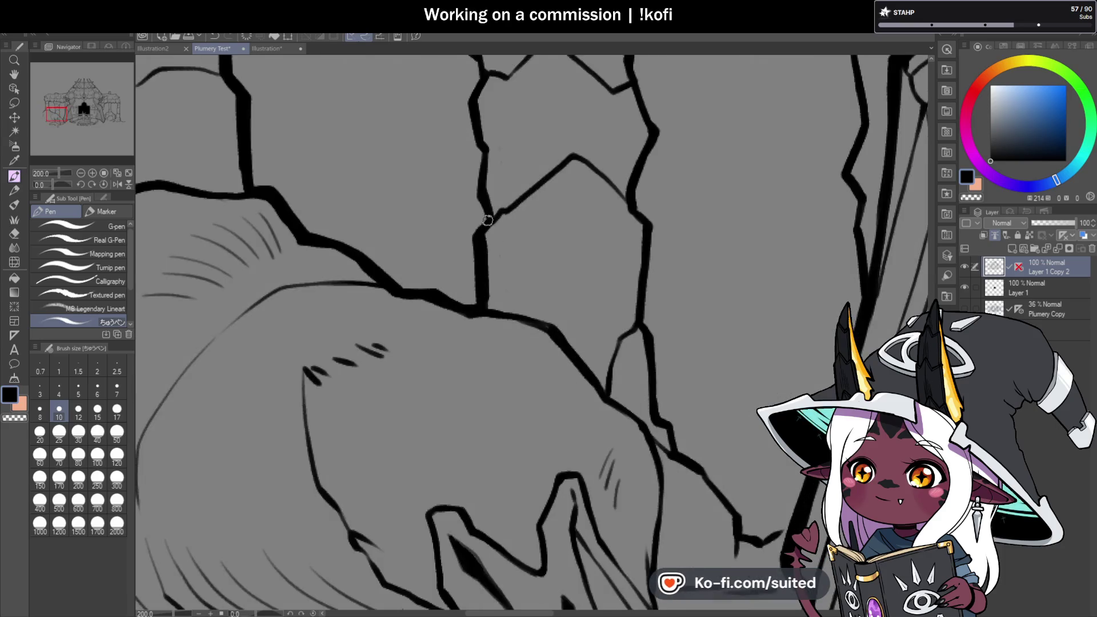
{"action": "left_click_drag", "start_coordinate": [476, 197], "coordinate": [482, 147]}
{"action": "scroll", "coordinate": [444, 245], "scroll_direction": "down", "scroll_amount": 2}
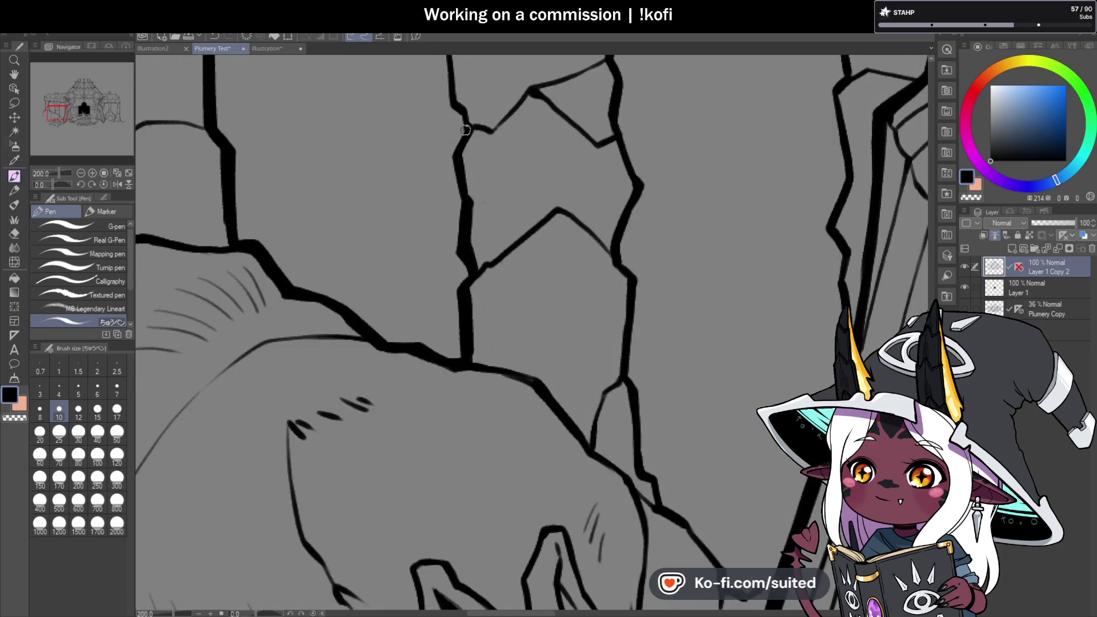
{"action": "scroll", "coordinate": [453, 177], "scroll_direction": "down", "scroll_amount": 4}
{"action": "scroll", "coordinate": [454, 253], "scroll_direction": "up", "scroll_amount": 4}
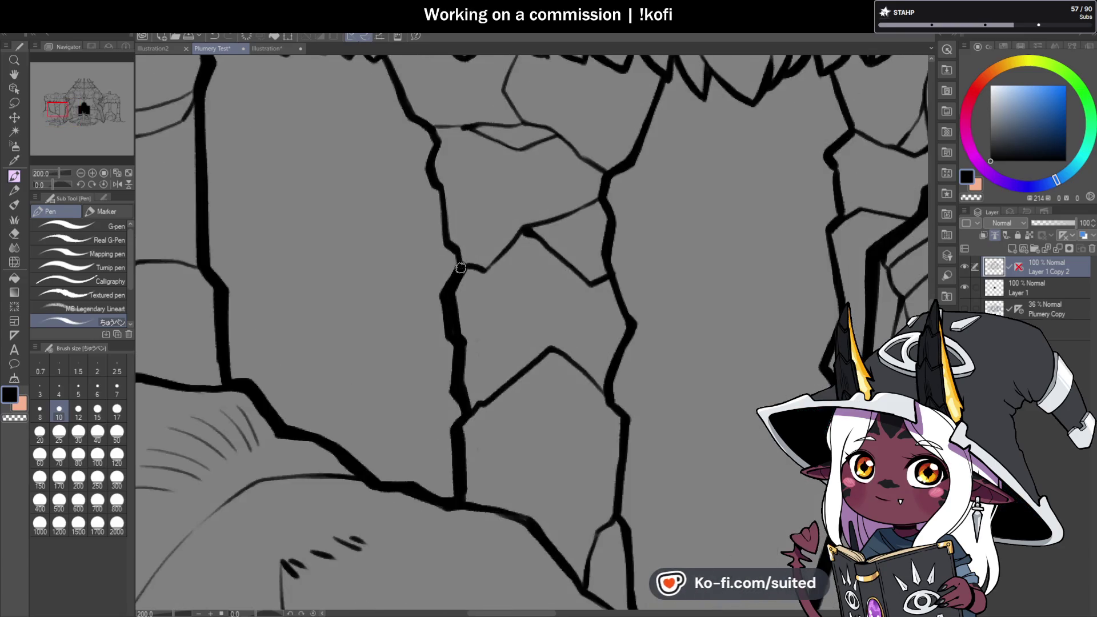
{"action": "mouse_move", "coordinate": [454, 253]}
{"action": "left_mouse_down"}
{"action": "mouse_move", "coordinate": [439, 233]}
{"action": "mouse_move", "coordinate": [432, 140]}
{"action": "left_mouse_up"}
{"action": "scroll", "coordinate": [432, 143], "scroll_direction": "down", "scroll_amount": 2}
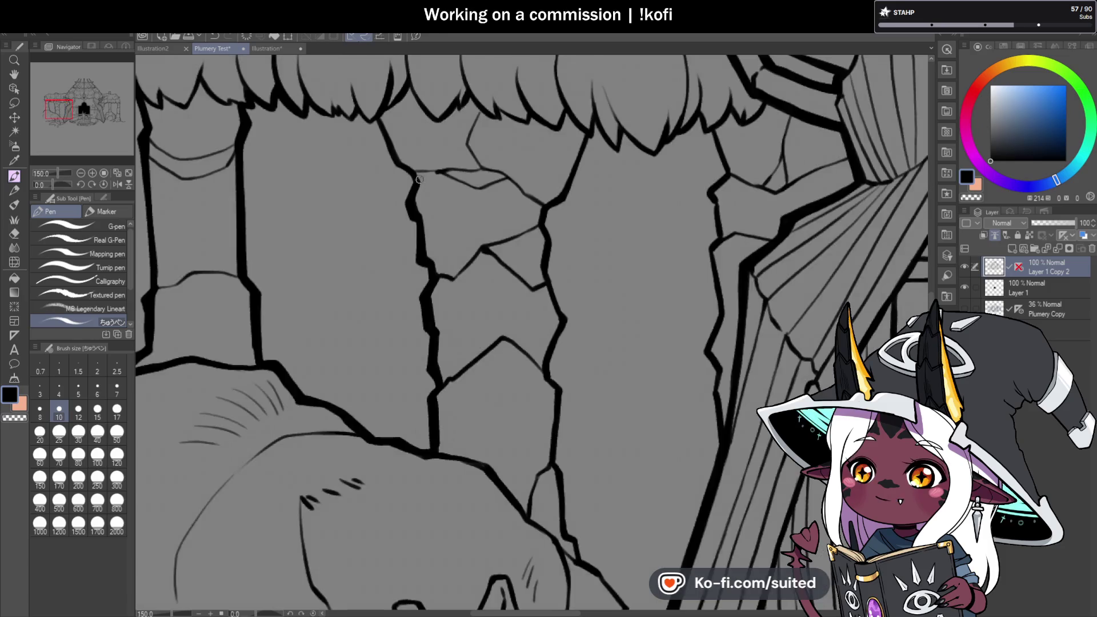
{"action": "scroll", "coordinate": [389, 126], "scroll_direction": "up", "scroll_amount": 2}
{"action": "left_click_drag", "start_coordinate": [375, 113], "coordinate": [398, 175]}
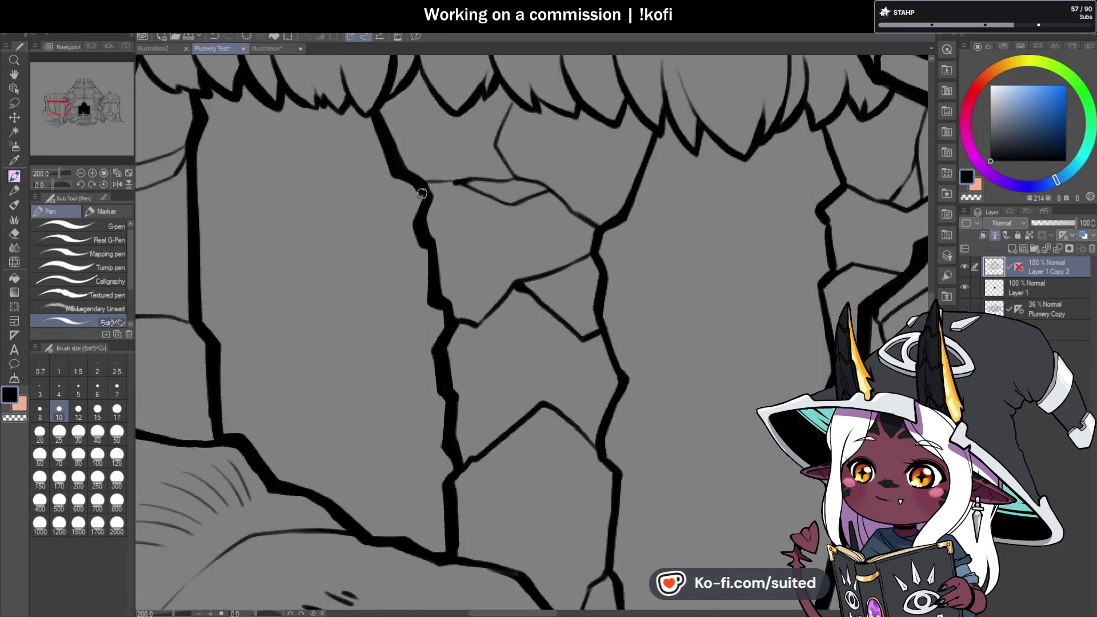
{"action": "scroll", "coordinate": [421, 193], "scroll_direction": "down", "scroll_amount": 2}
{"action": "scroll", "coordinate": [395, 297], "scroll_direction": "up", "scroll_amount": 2}
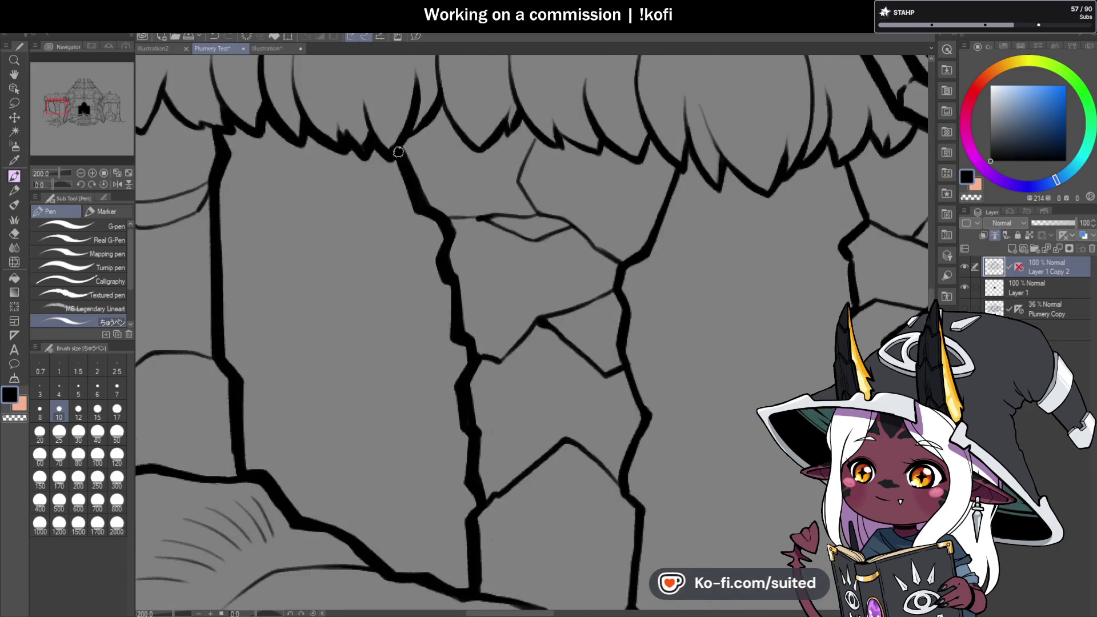
{"action": "scroll", "coordinate": [398, 152], "scroll_direction": "down", "scroll_amount": 4}
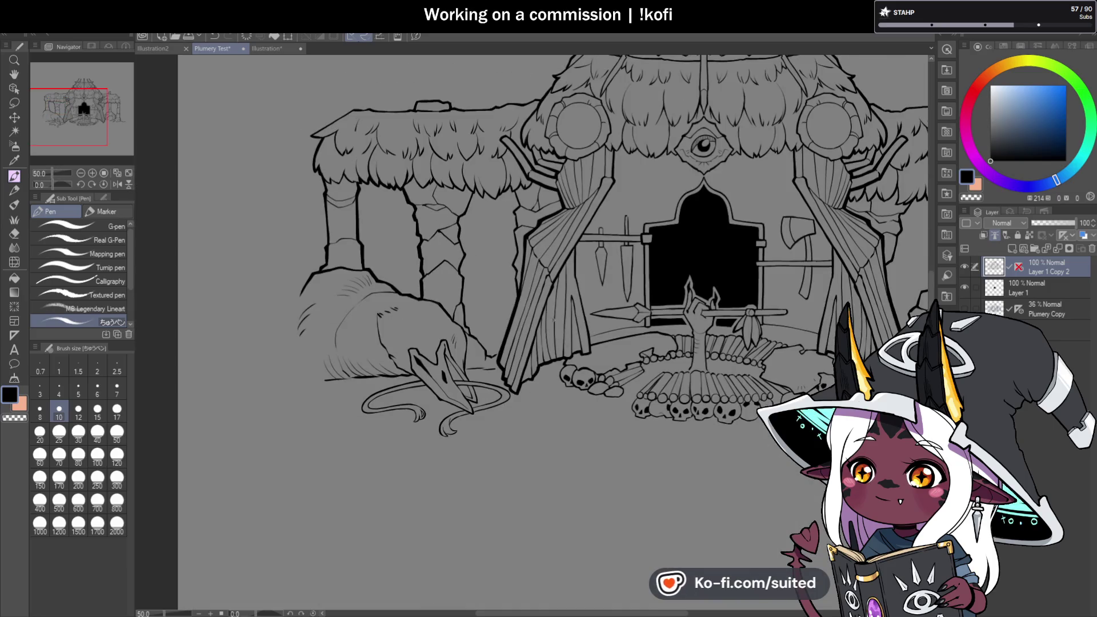
{"action": "scroll", "coordinate": [315, 154], "scroll_direction": "up", "scroll_amount": 2}
{"action": "scroll", "coordinate": [316, 157], "scroll_direction": "up", "scroll_amount": 2}
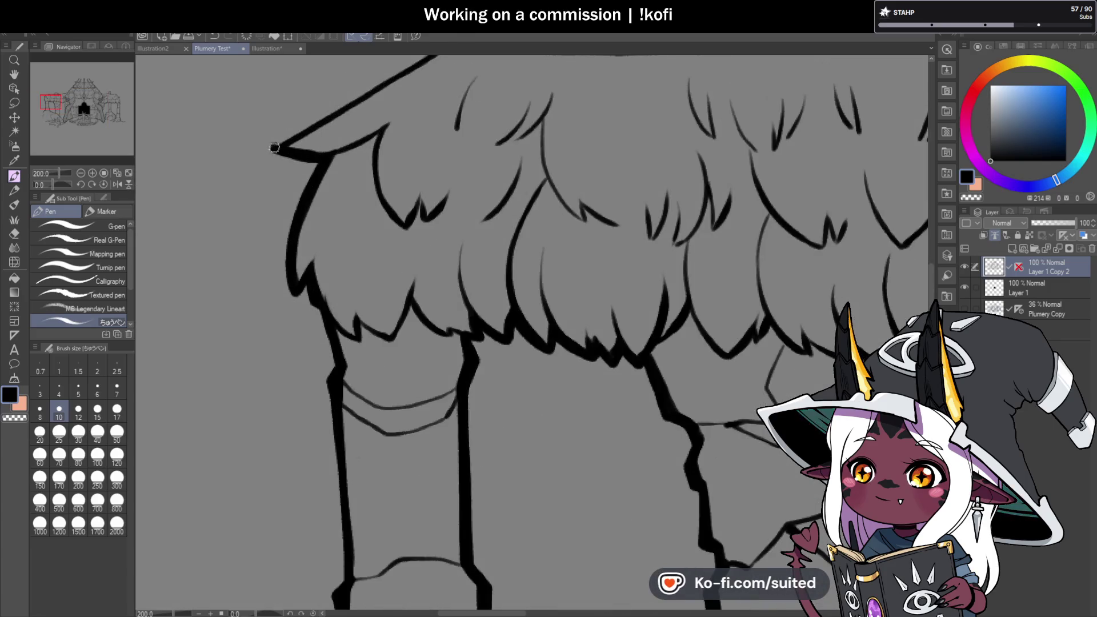
{"action": "scroll", "coordinate": [275, 371], "scroll_direction": "down", "scroll_amount": 1}
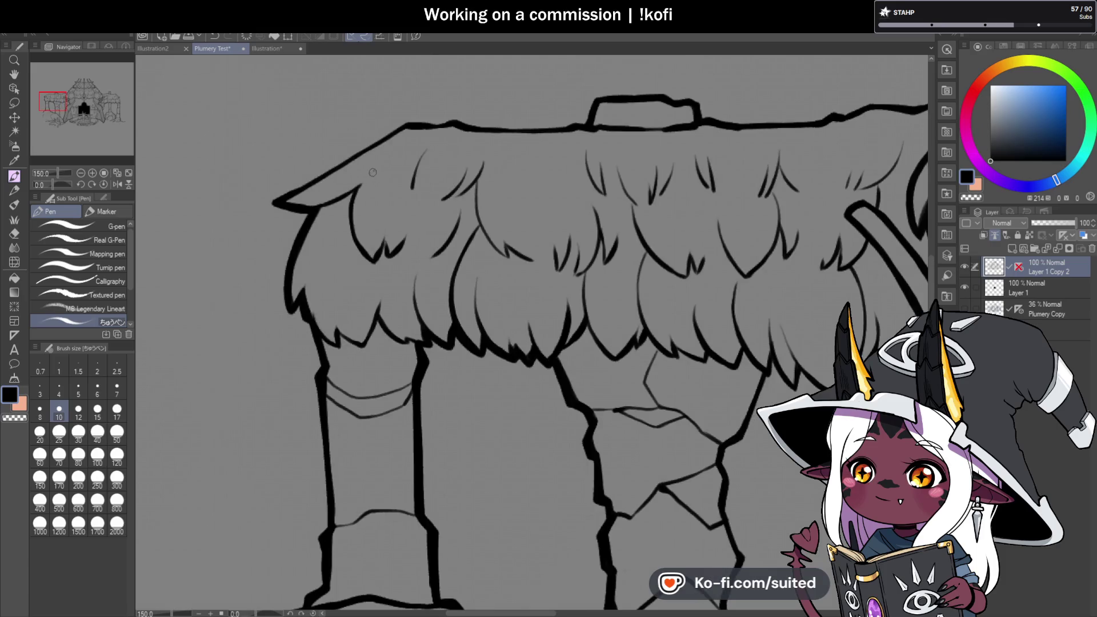